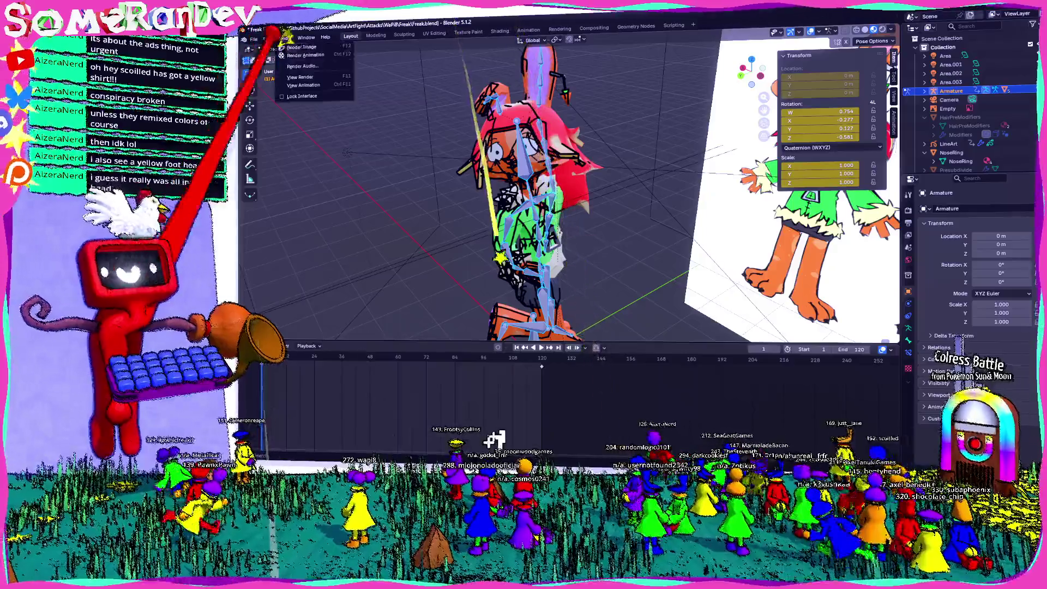
- Render a test still of the posed bunny, close it, and return from pose editing to object mode
key(F12)
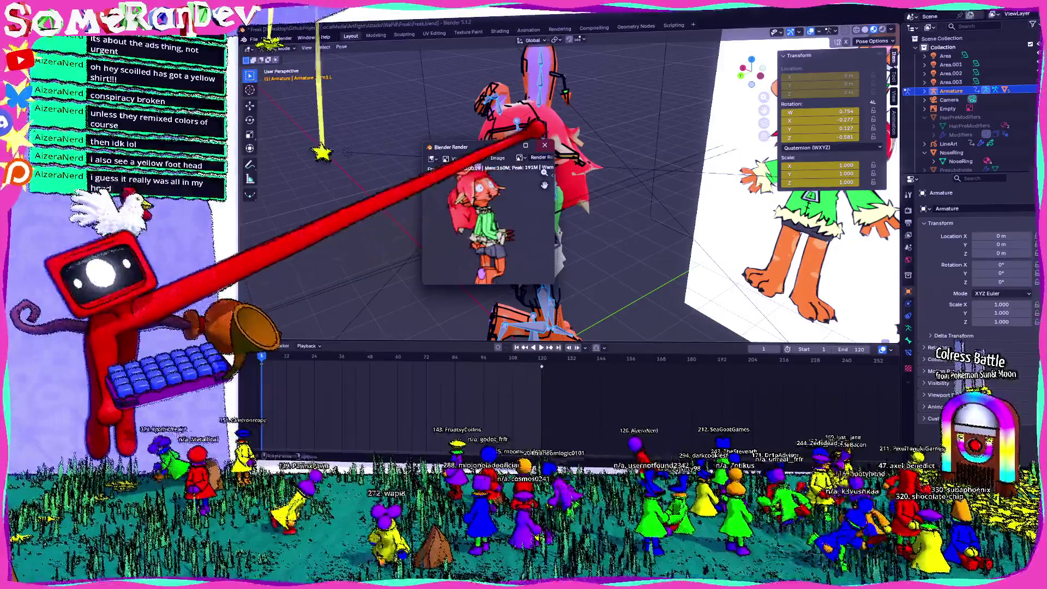
key(Escape)
key(Tab)
key(Tab)
mouse_move(428, 116)
middle_down()
mouse_move(491, 168)
mouse_move(507, 160)
mouse_move(518, 180)
mouse_move(534, 174)
middle_up()
right_click(507, 160)
scroll(518, 180, up, 4)
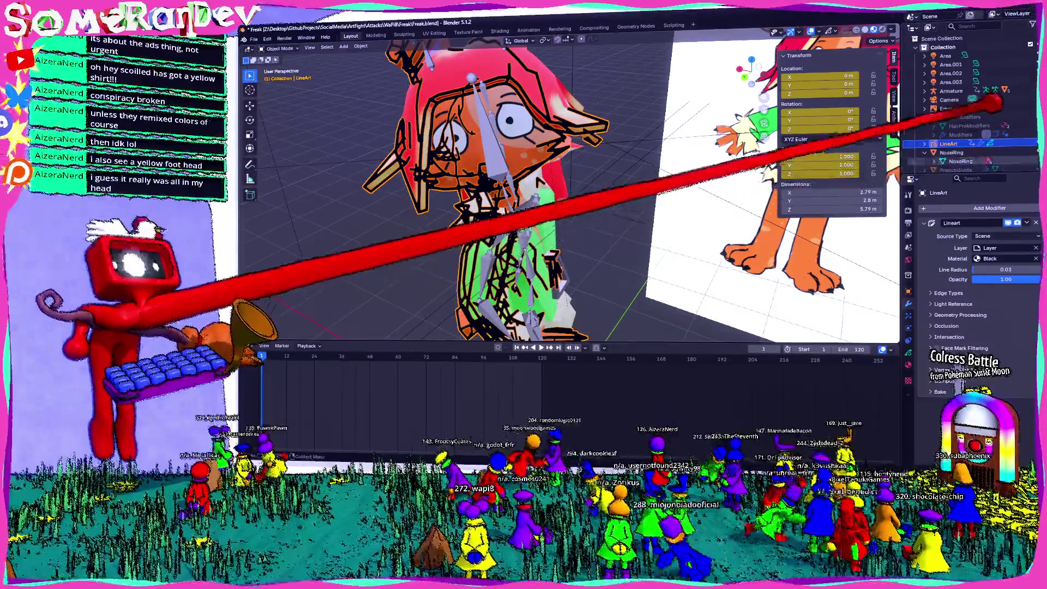
- Select the BackHair object and apply Shade Smooth to it
scroll(998, 114, down, 1)
scroll(998, 115, up, 1)
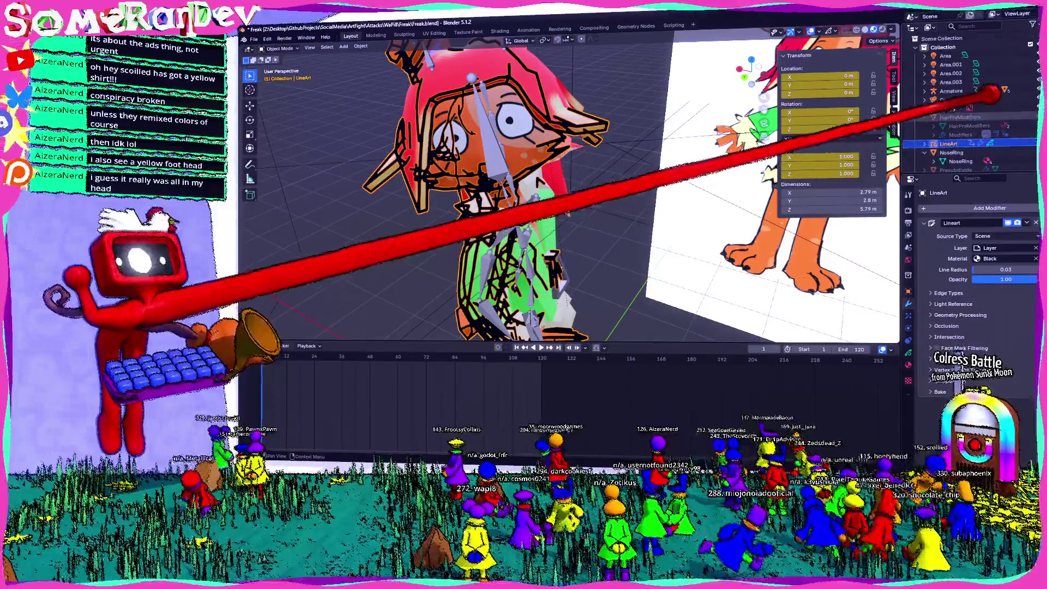
scroll(998, 68, down, 4)
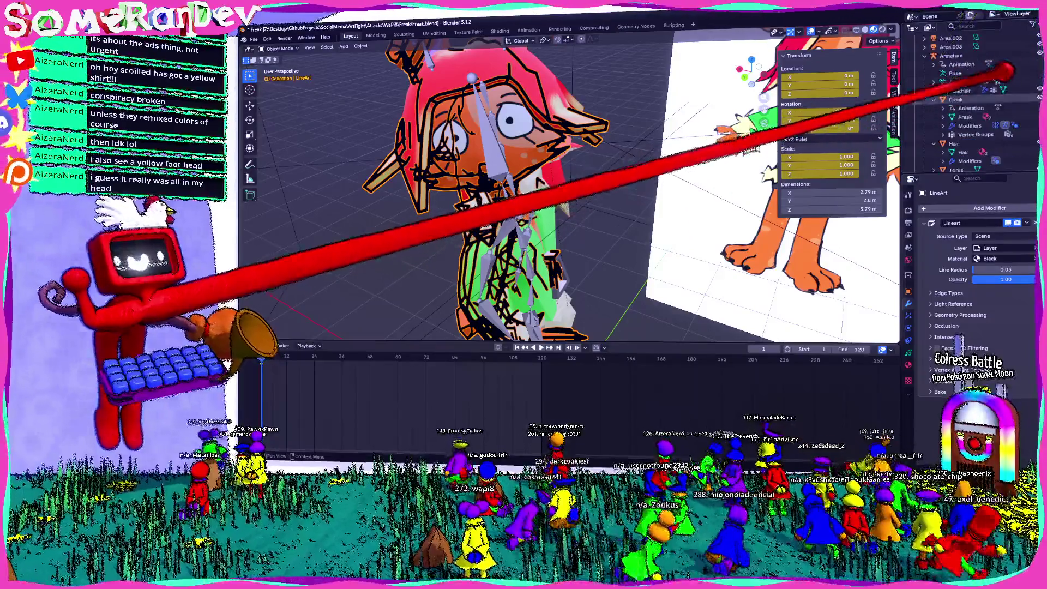
click(1006, 89)
right_click(1006, 89)
mouse_move(702, 182)
middle_down()
mouse_move(776, 133)
mouse_move(573, 168)
middle_up()
right_click(489, 232)
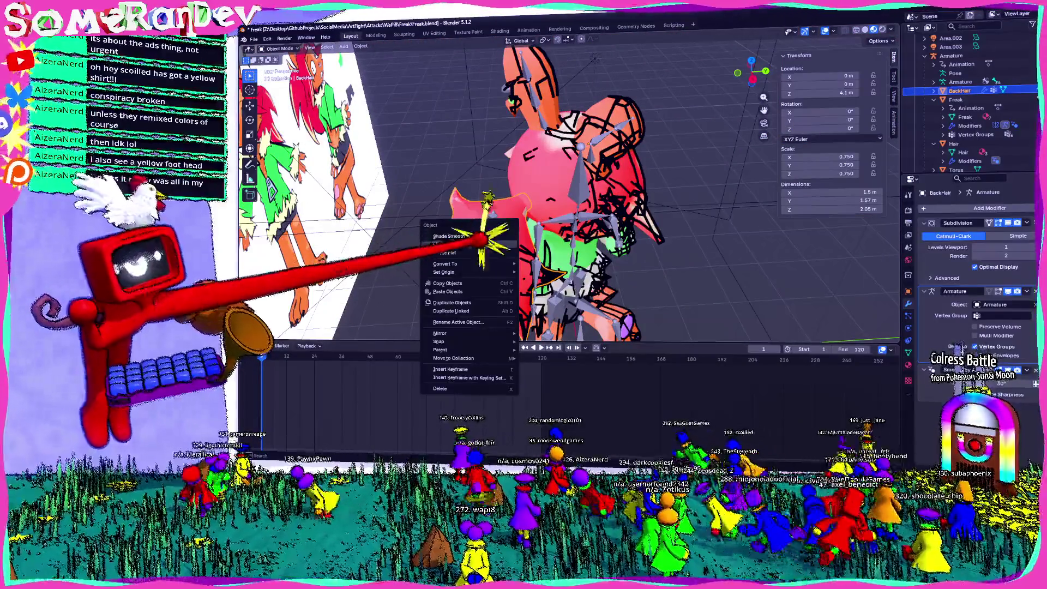
middle_drag(619, 234, 818, 164)
click(955, 99)
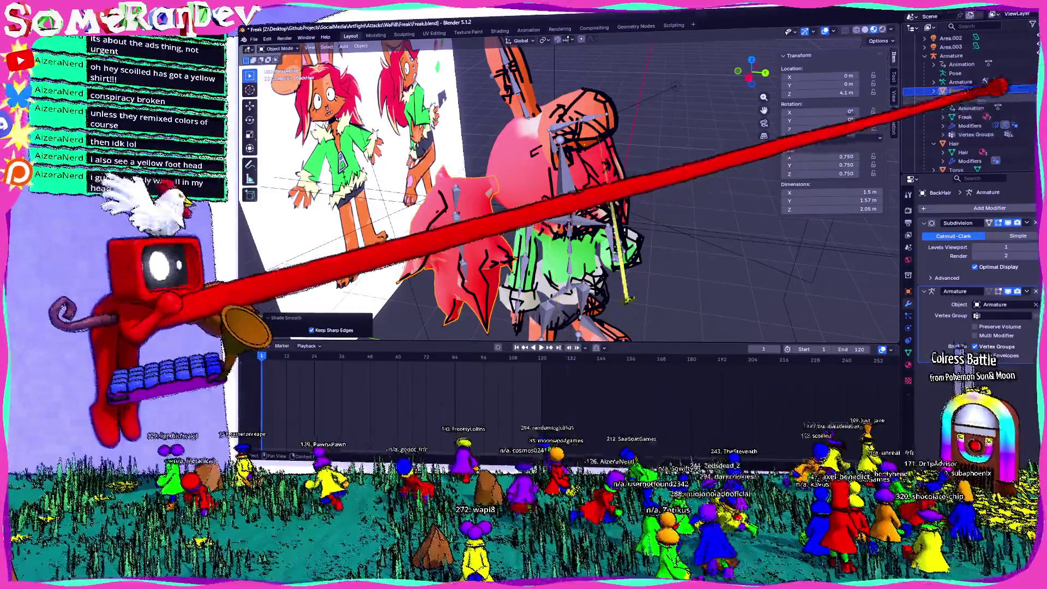
- Select the Hair object and give it smooth shading
right_click(527, 157)
click(527, 175)
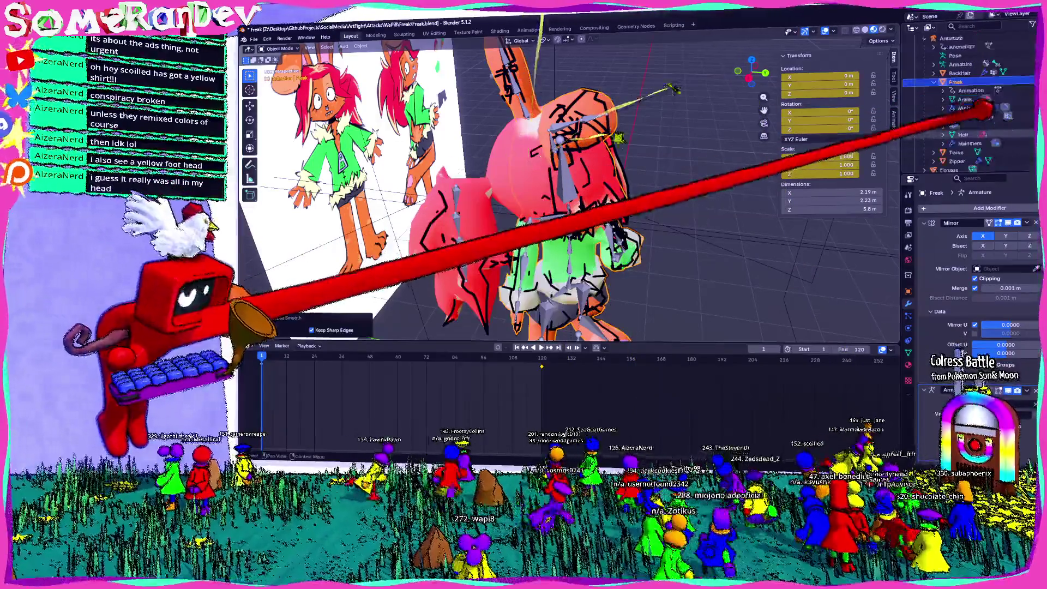
scroll(958, 98, down, 2)
click(954, 108)
right_click(515, 158)
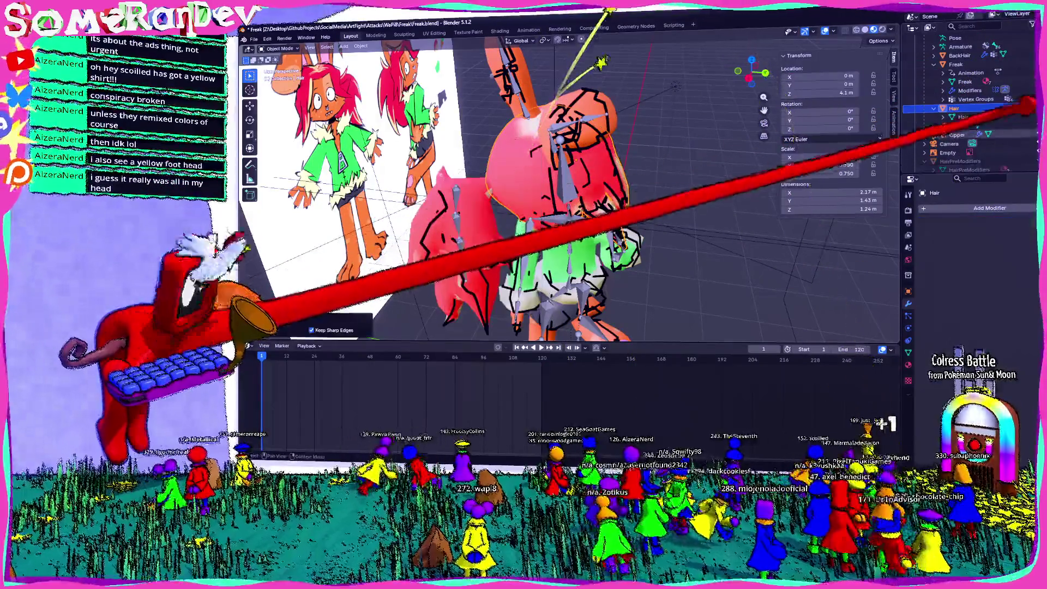
click(957, 125)
- Apply Shade Smooth to the Torus and Zipper objects
mouse_move(682, 164)
middle_down()
mouse_move(437, 229)
mouse_move(382, 256)
mouse_move(302, 322)
mouse_move(502, 175)
middle_up()
right_click(510, 166)
click(524, 173)
click(957, 135)
mouse_move(759, 204)
middle_down()
mouse_move(550, 351)
mouse_move(549, 234)
middle_up()
right_click(553, 238)
click(551, 244)
mouse_move(689, 252)
middle_down()
mouse_move(696, 245)
mouse_move(612, 261)
mouse_move(292, 36)
middle_up()
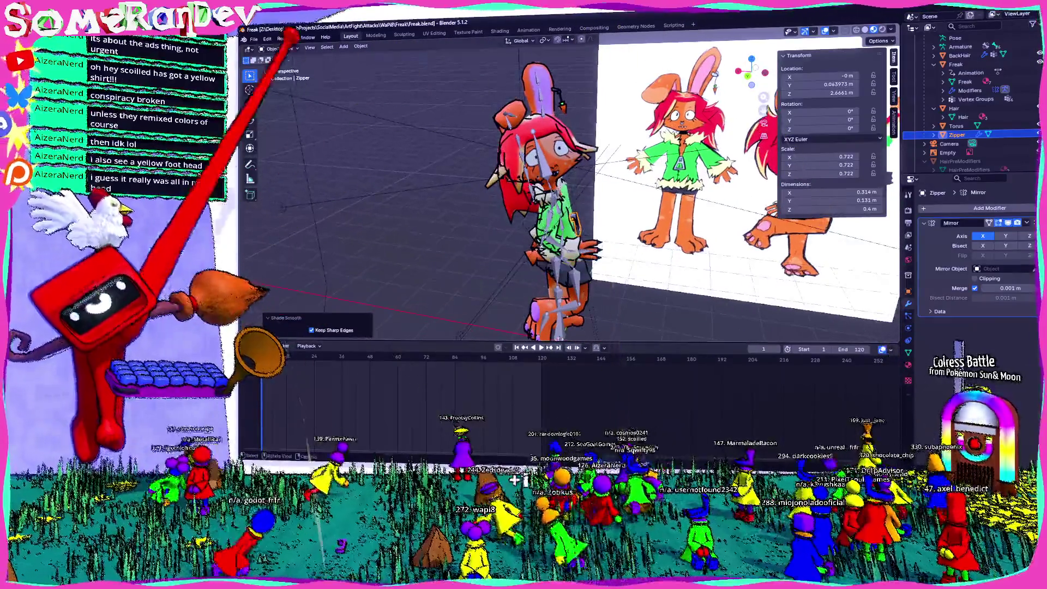
key(F12)
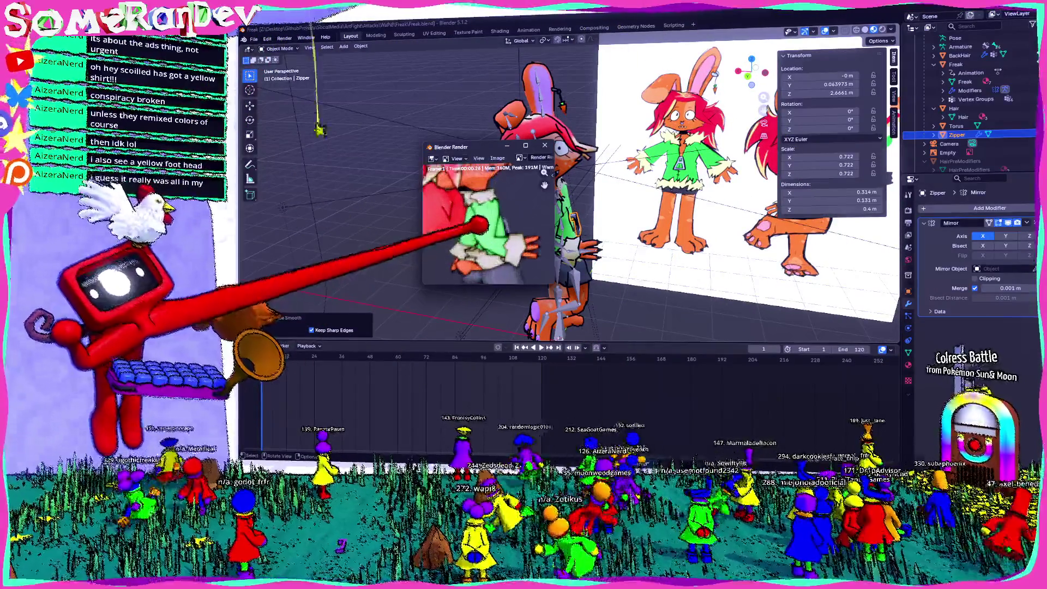
click(525, 145)
scroll(600, 229, up, 5)
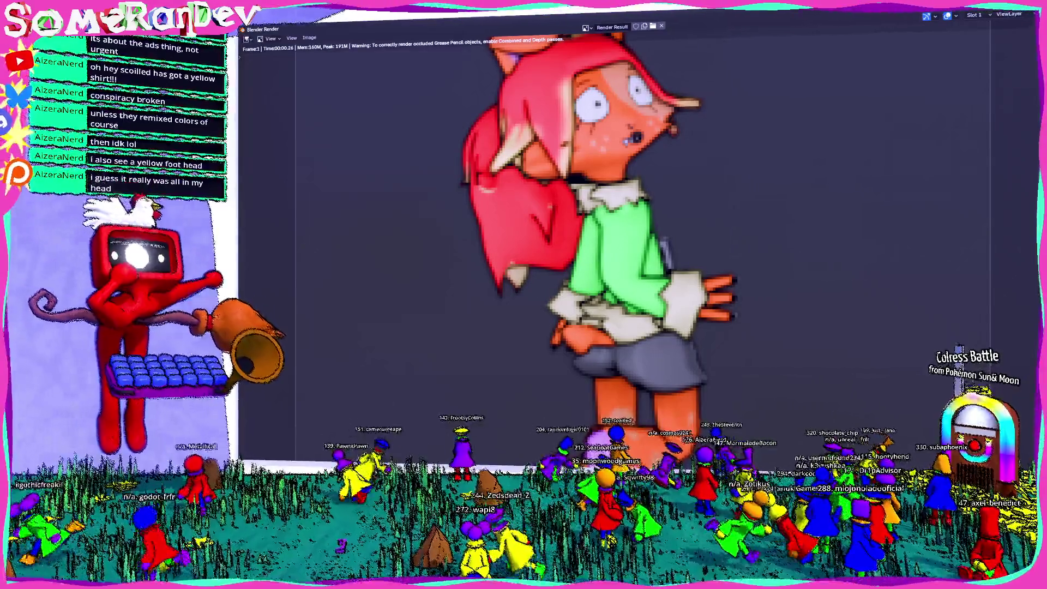
scroll(627, 245, down, 5)
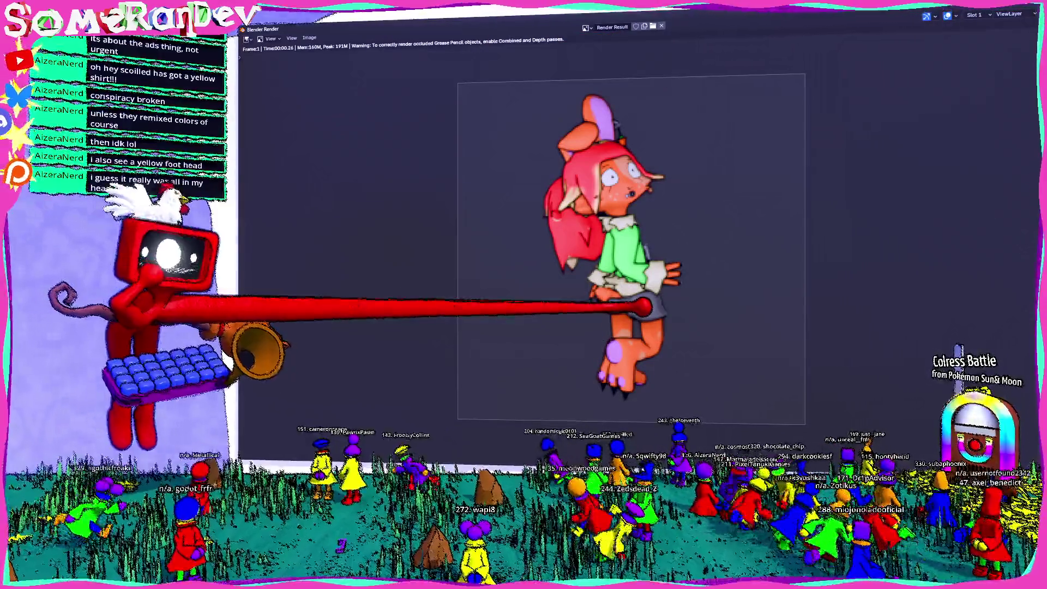
scroll(609, 237, up, 2)
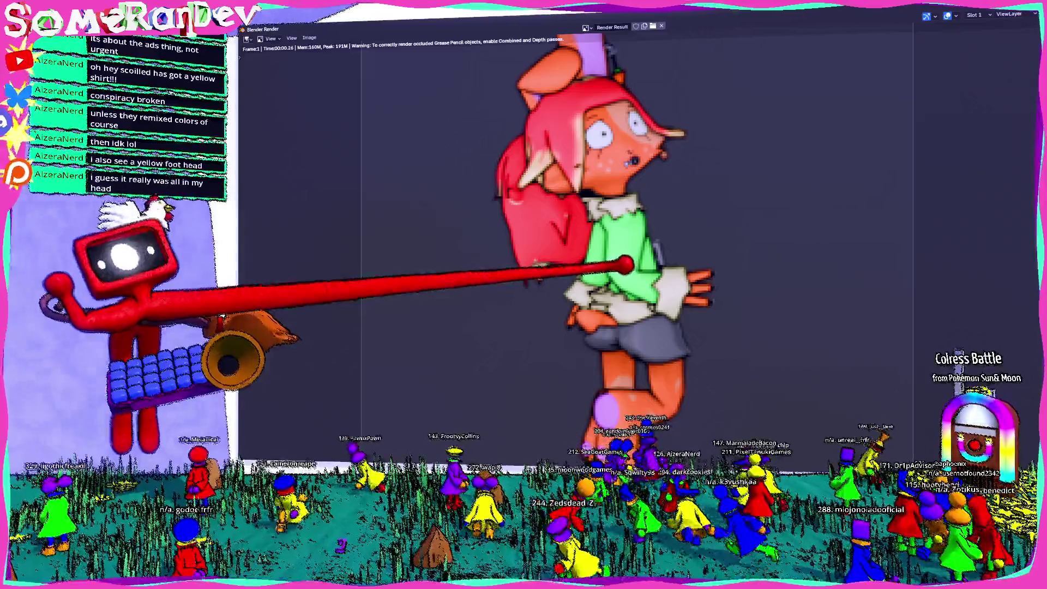
scroll(571, 265, down, 5)
scroll(561, 264, up, 6)
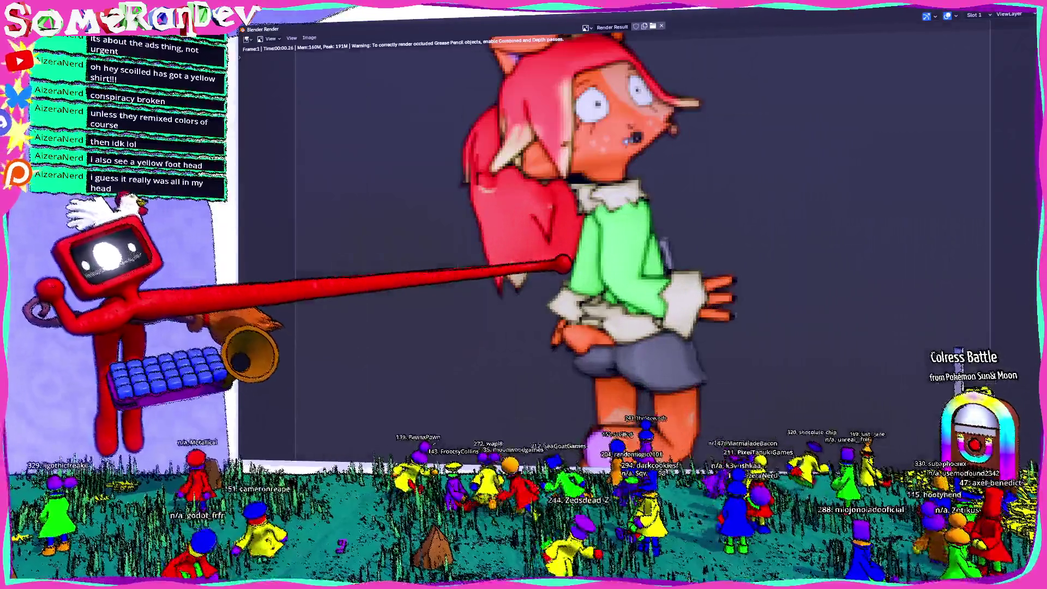
scroll(562, 263, down, 3)
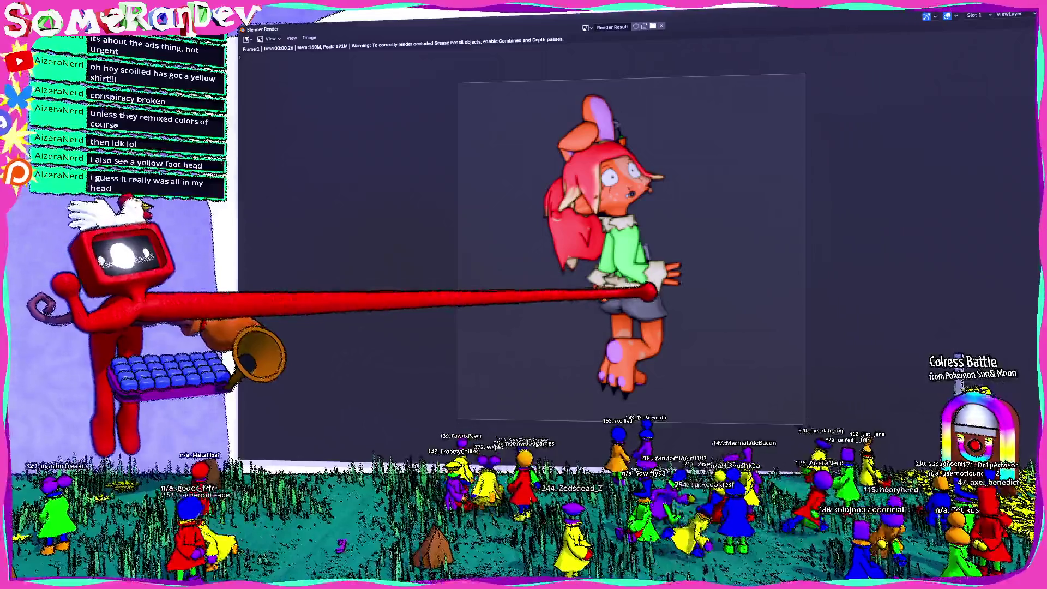
key(Escape)
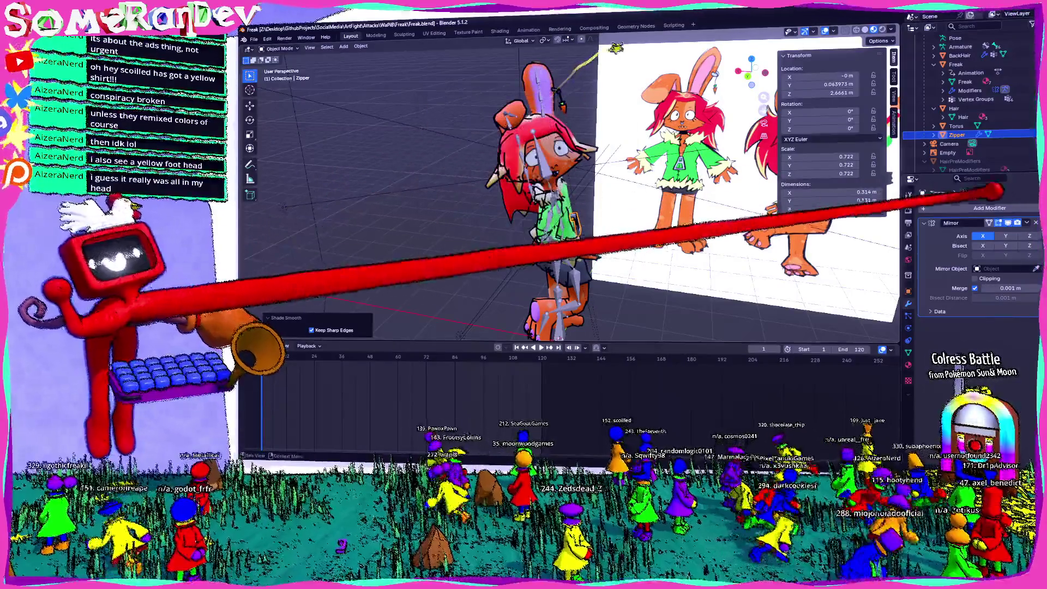
- Save Freak.blend, then view a 512 × 512 px test render enlarged before closing it
click(908, 223)
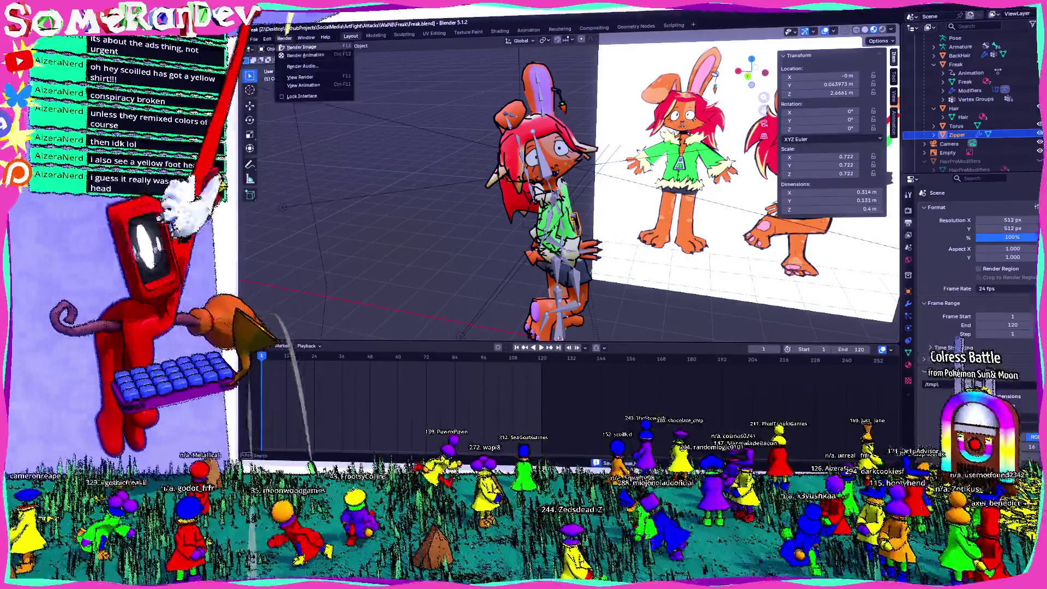
key(ctrl+s)
key(F12)
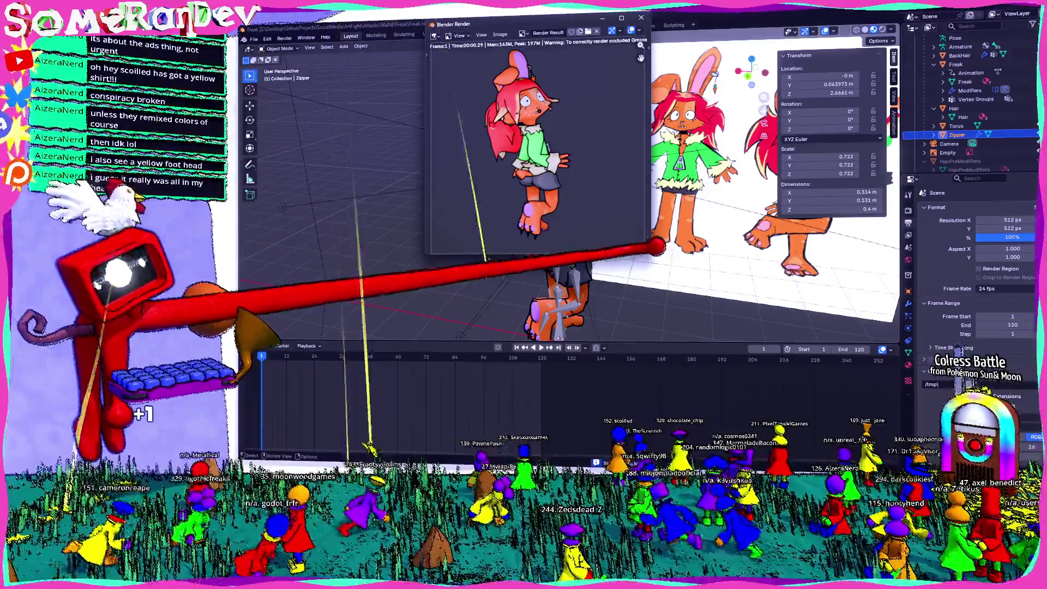
mouse_move(657, 248)
mouse_down()
mouse_move(701, 310)
mouse_move(786, 365)
mouse_up()
scroll(597, 180, up, 3)
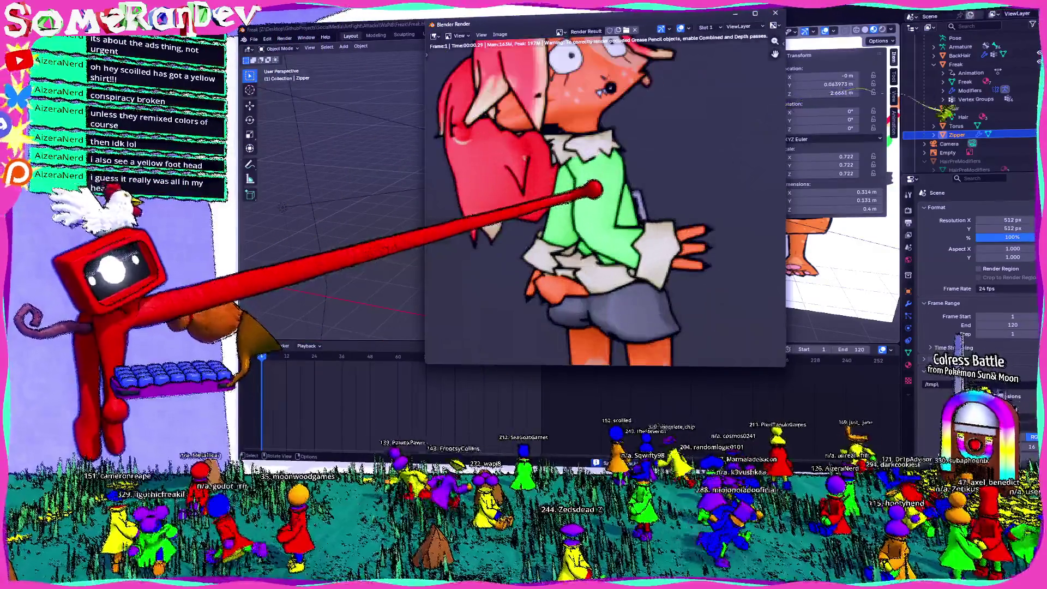
scroll(597, 180, down, 3)
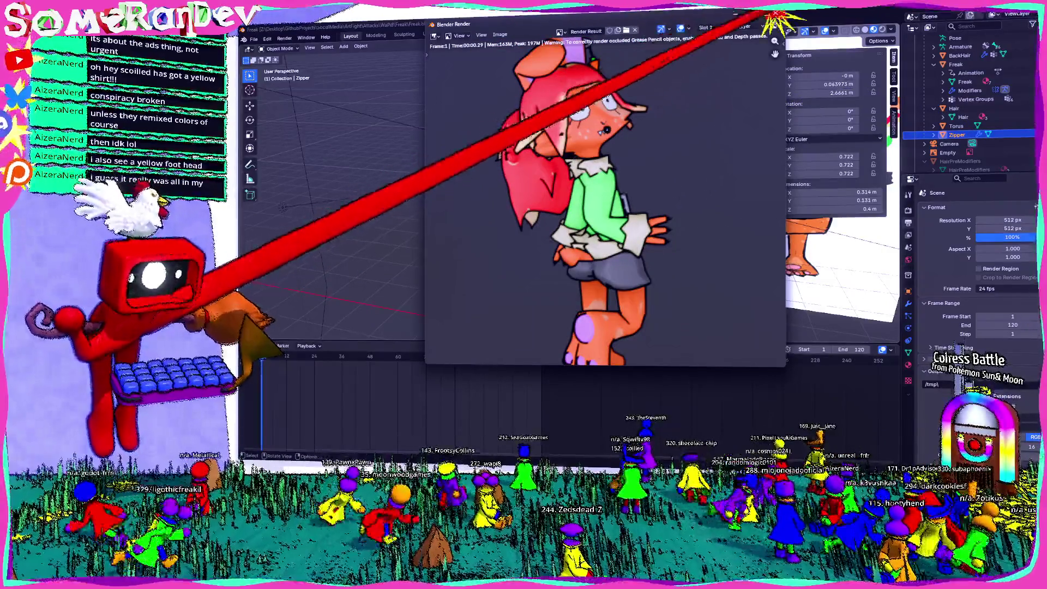
key(Escape)
scroll(546, 163, up, 5)
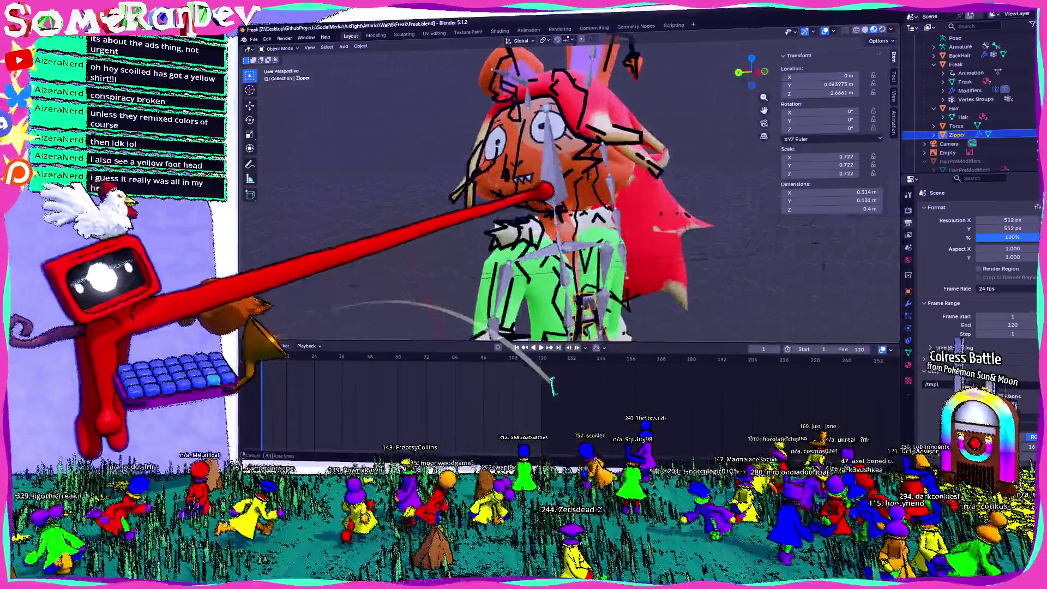
scroll(518, 207, up, 4)
- Edit the LineArt object, jump to frame 120's T-pose, and return to object mode
click(479, 152)
key(Tab)
mouse_move(485, 165)
middle_down()
mouse_move(538, 175)
mouse_move(526, 183)
mouse_move(924, 129)
middle_up()
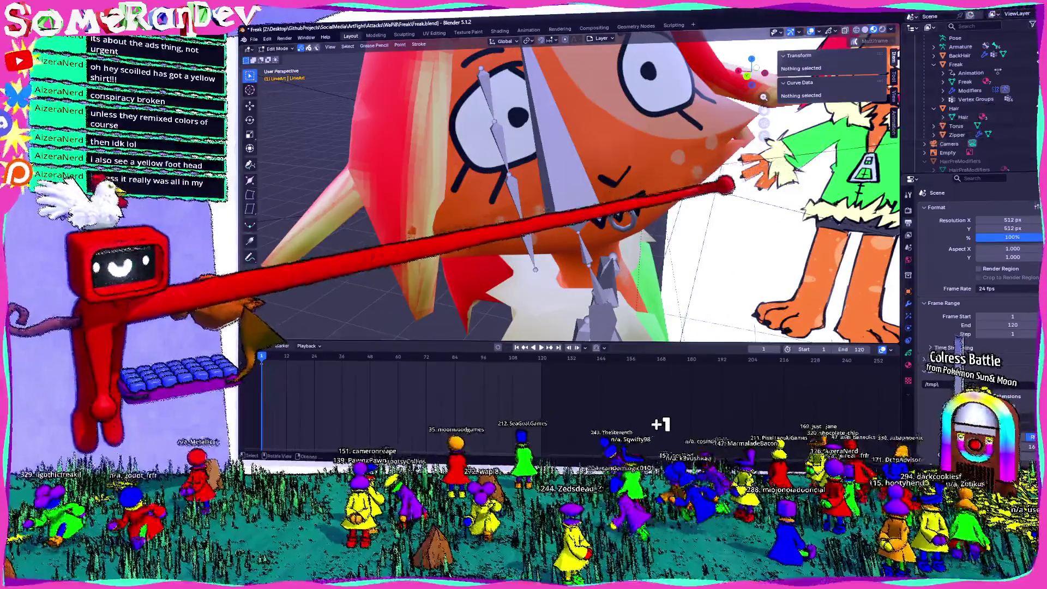
scroll(982, 131, down, 5)
mouse_move(850, 153)
middle_down()
mouse_move(678, 168)
mouse_move(723, 185)
middle_up()
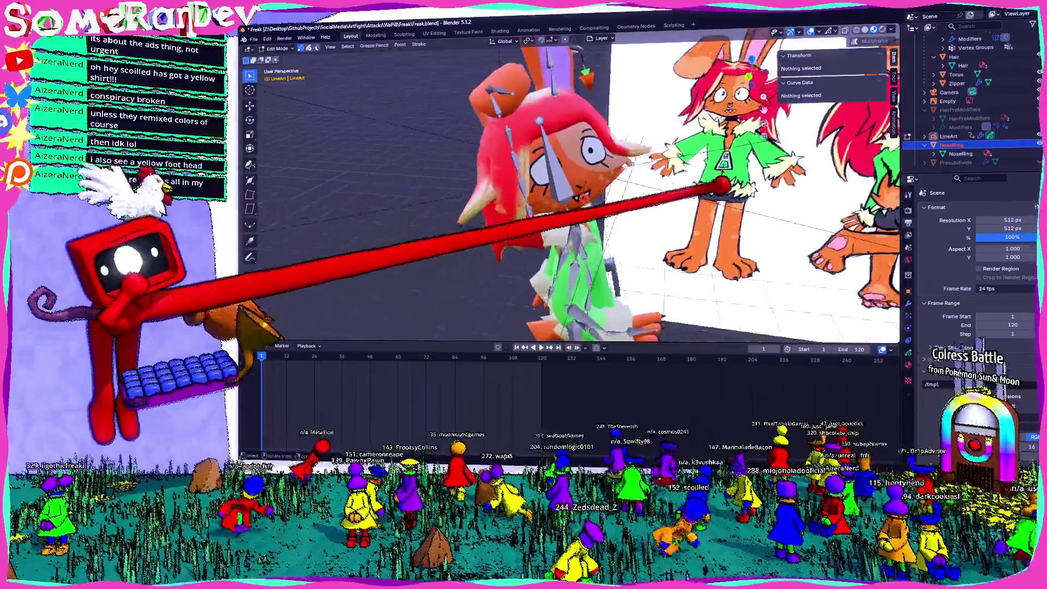
click(542, 364)
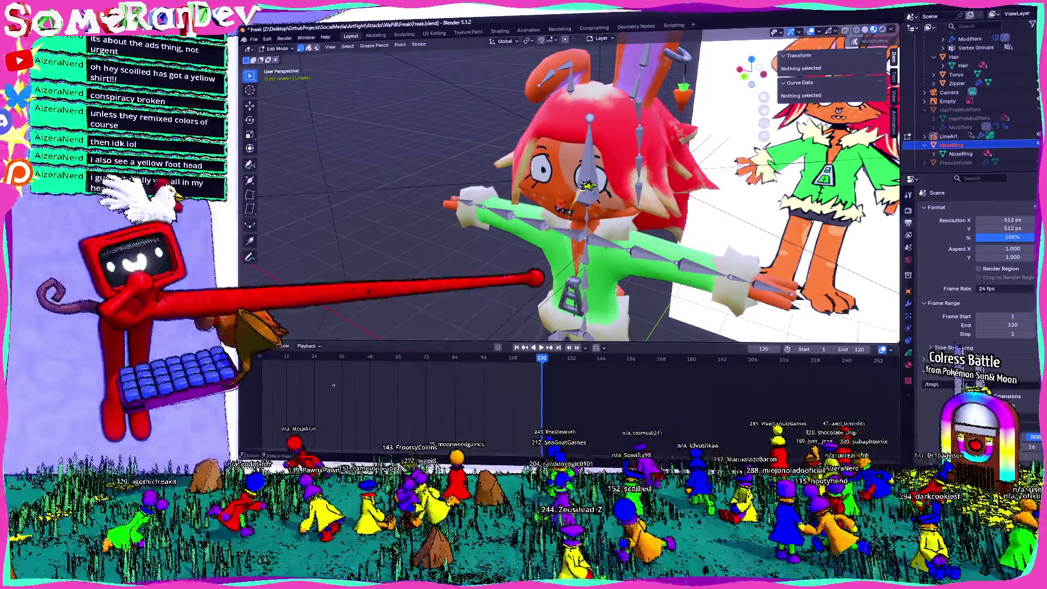
key(Tab)
scroll(567, 191, up, 4)
- Inspect the armature's Head bone in edit mode, then select the NoseRing mesh and the Armature
click(568, 163)
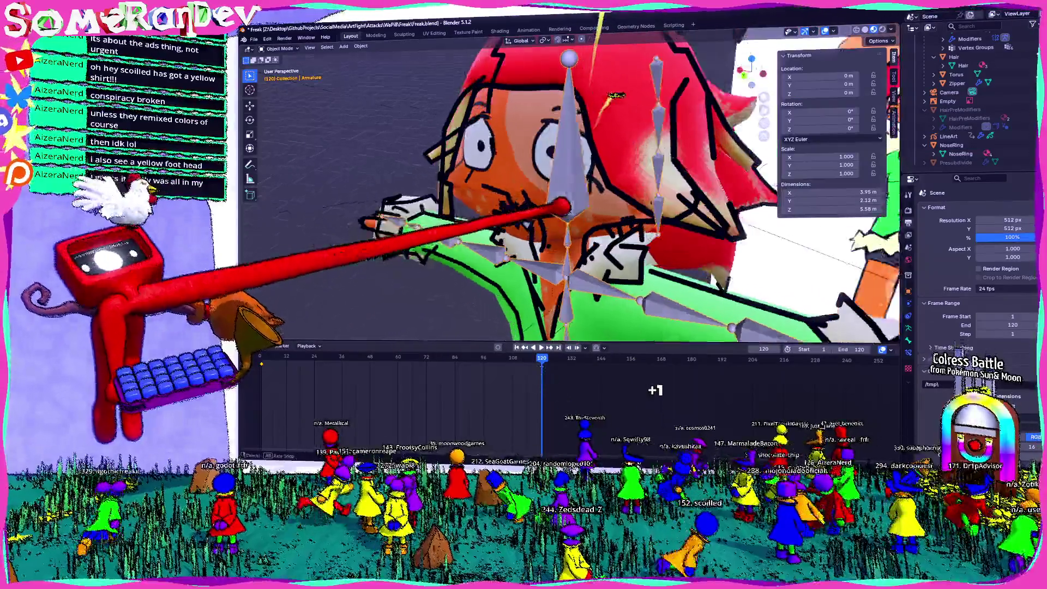
key(Tab)
click(548, 174)
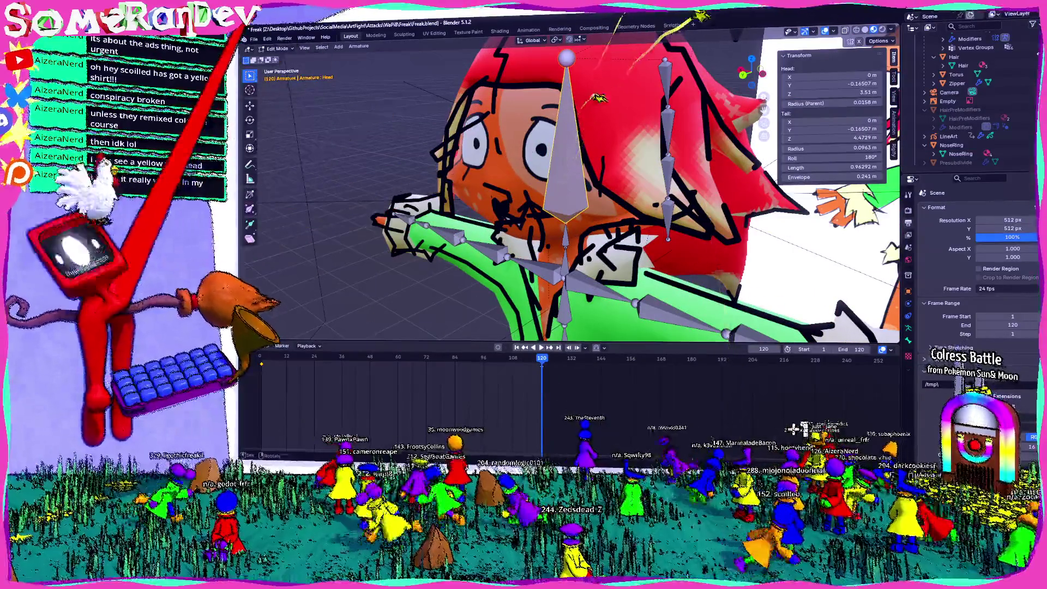
key(Tab)
mouse_move(494, 206)
middle_down()
mouse_move(502, 174)
mouse_move(491, 210)
middle_up()
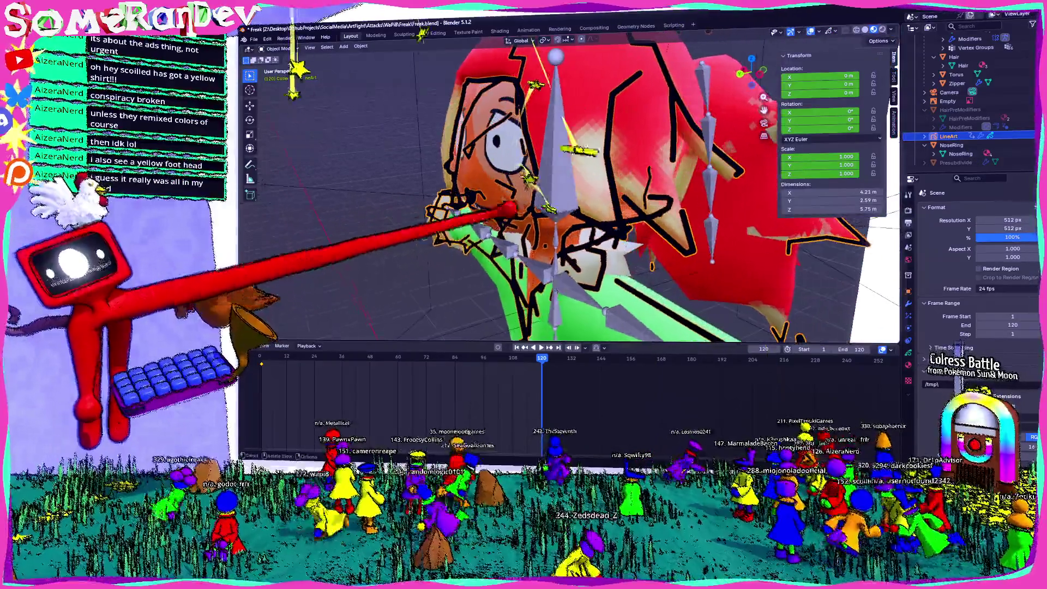
click(952, 144)
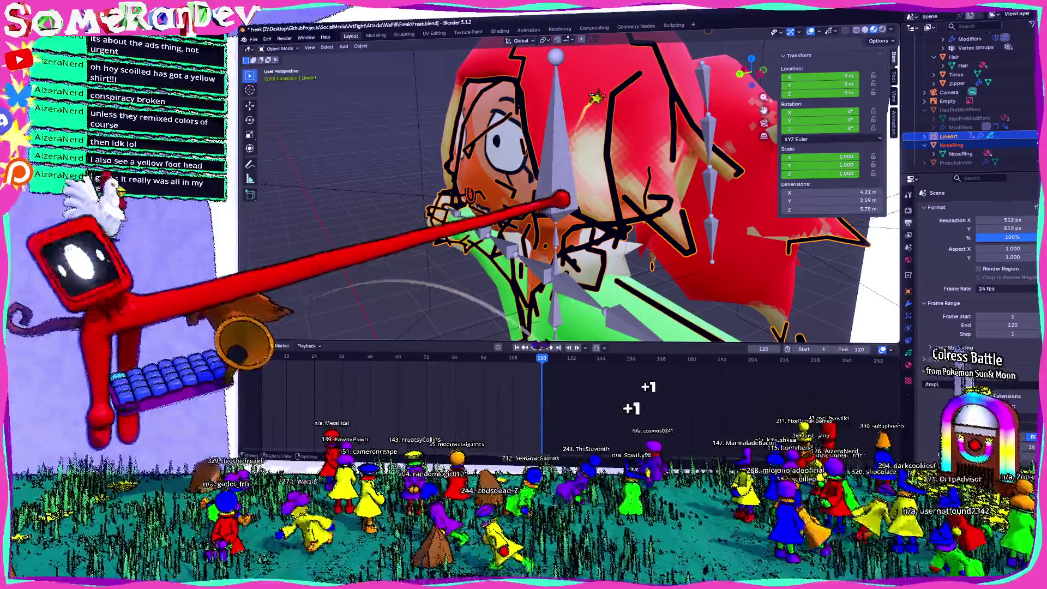
scroll(998, 137, up, 5)
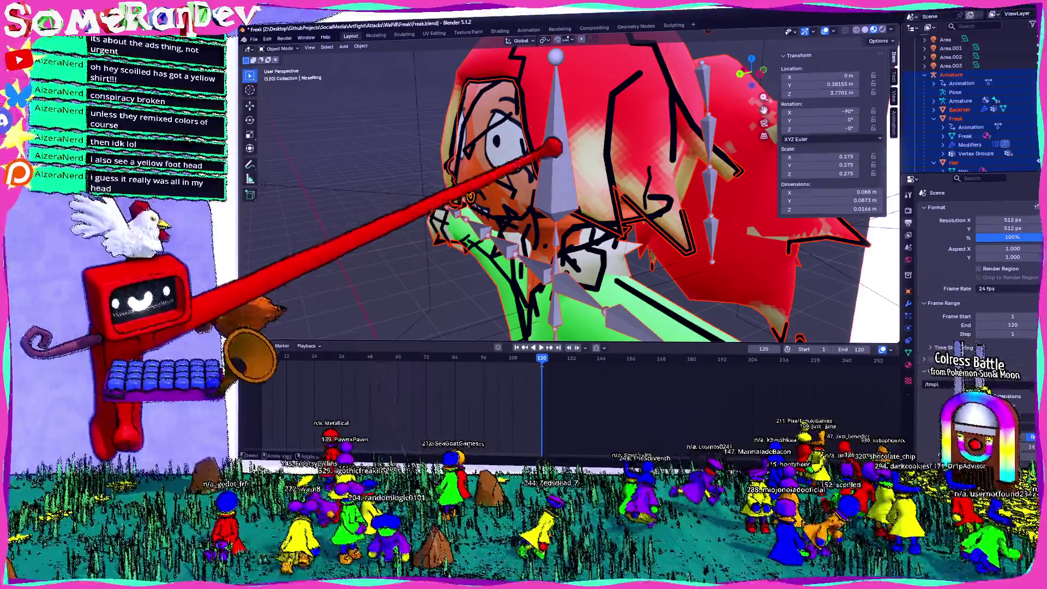
click(553, 146)
scroll(1001, 120, down, 5)
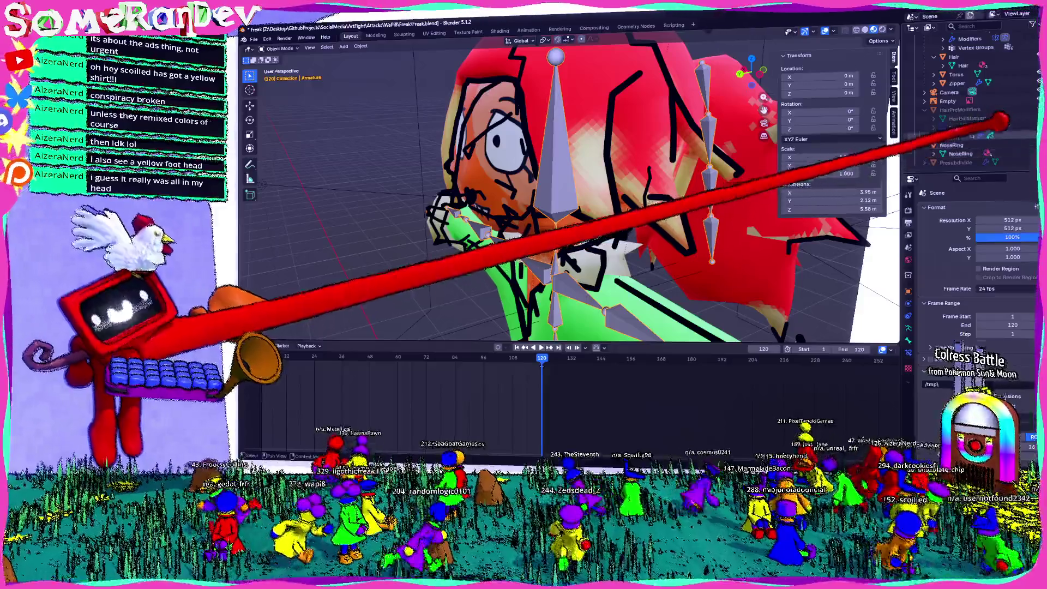
scroll(998, 109, up, 8)
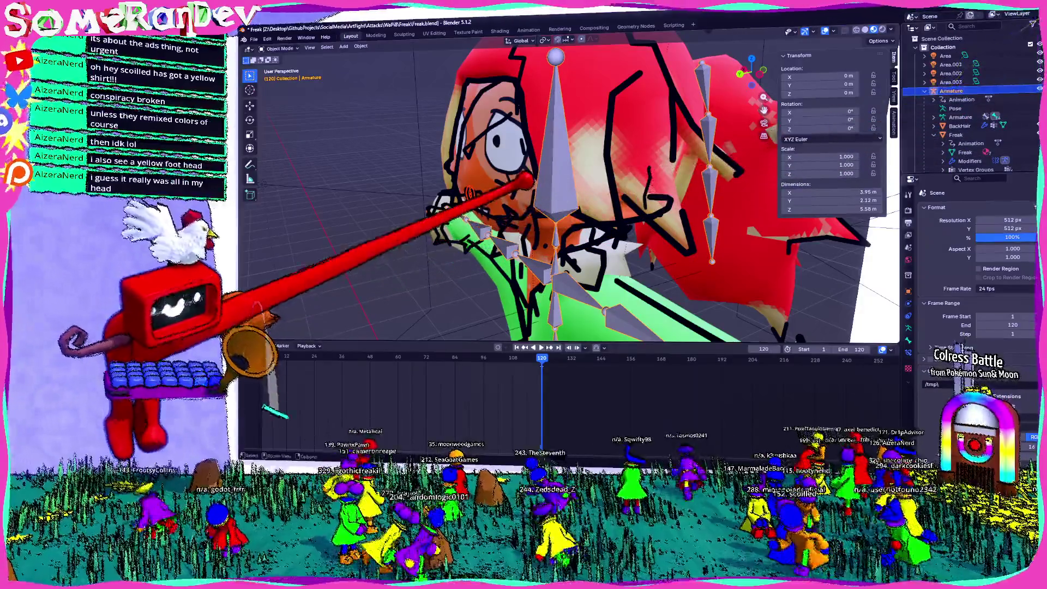
- Parent the character mesh to the armature with automatic weights and play the pose animation
key(ctrl+p)
click(523, 179)
mouse_move(524, 186)
middle_down()
mouse_move(631, 234)
mouse_move(491, 215)
mouse_move(403, 156)
mouse_move(573, 187)
mouse_move(628, 256)
mouse_move(643, 229)
middle_up()
key(space)
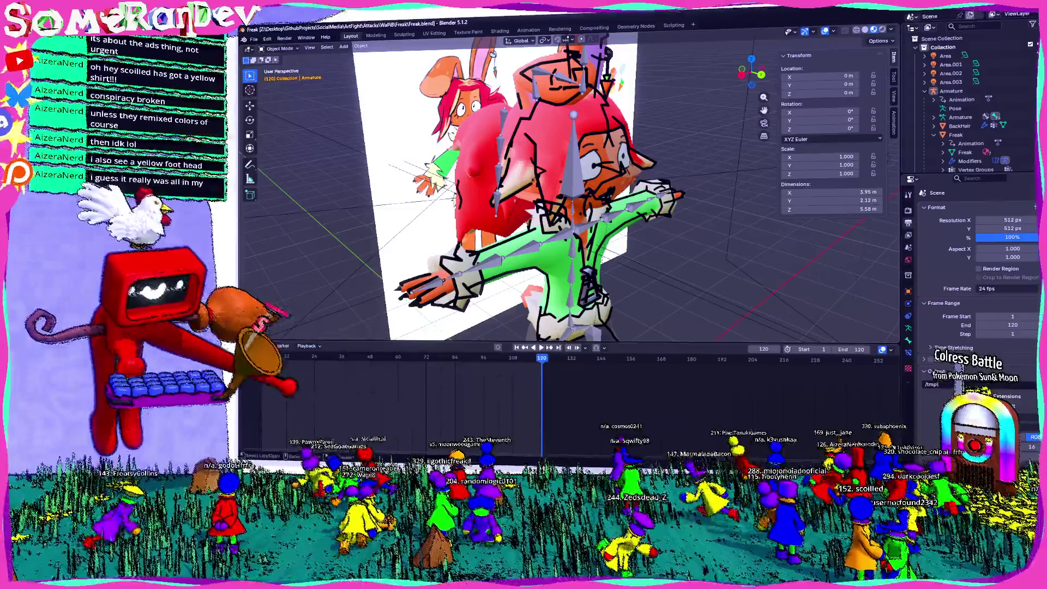
mouse_move(556, 267)
middle_down()
mouse_move(461, 211)
mouse_move(468, 229)
mouse_move(524, 247)
middle_up()
scroll(616, 240, up, 4)
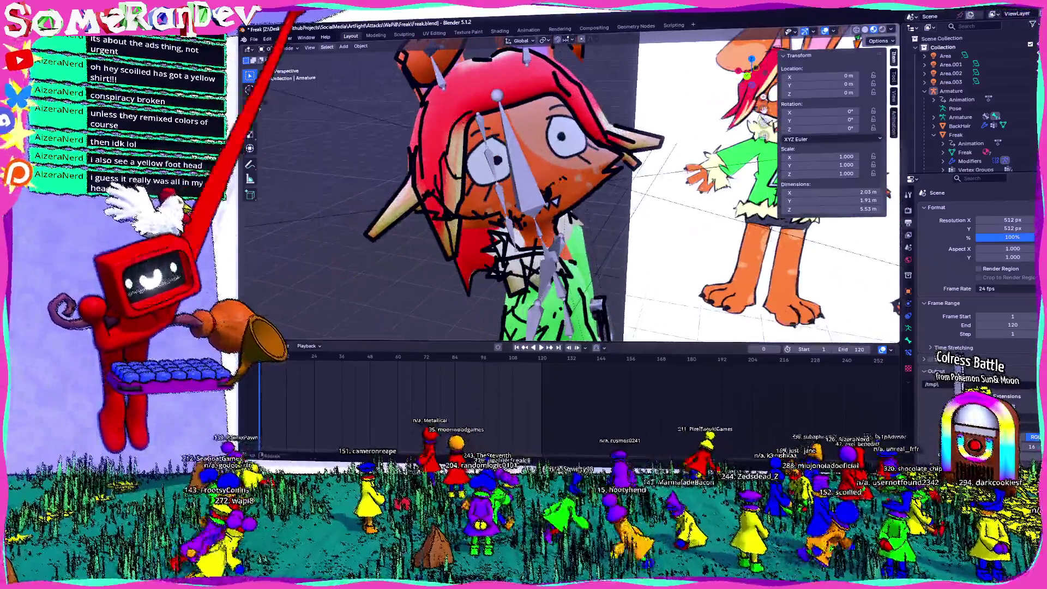
- Render a still image of the current frame and inspect it in a full-screen render window
click(284, 39)
click(301, 46)
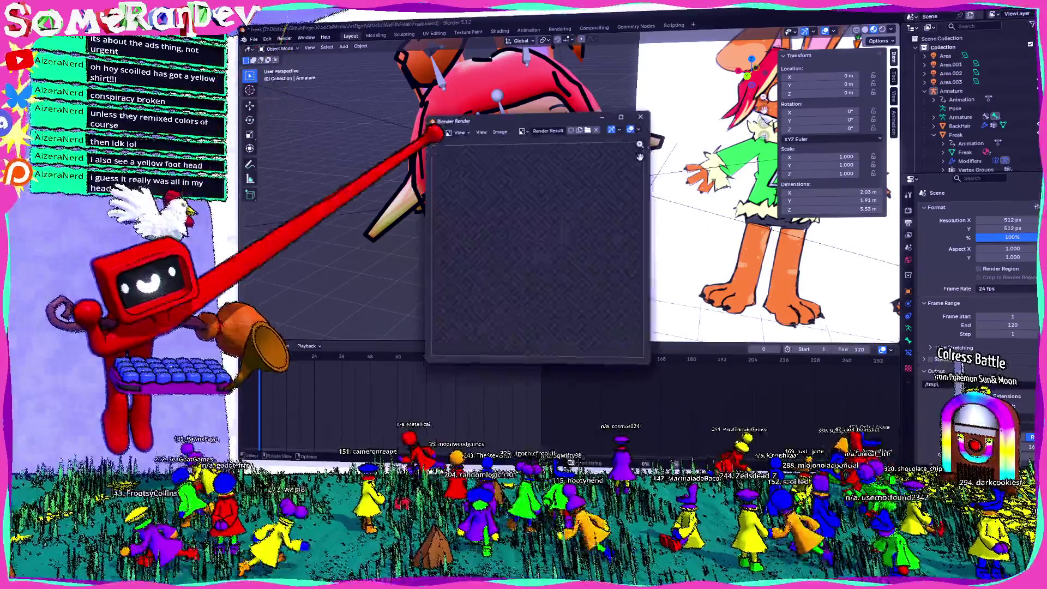
scroll(523, 245, down, 1)
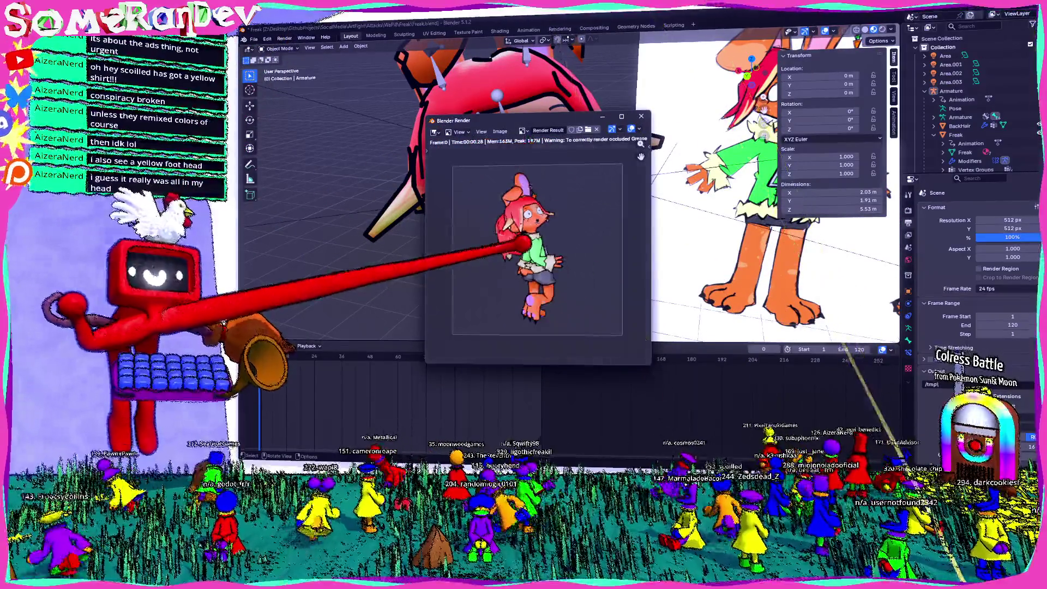
scroll(521, 244, up, 2)
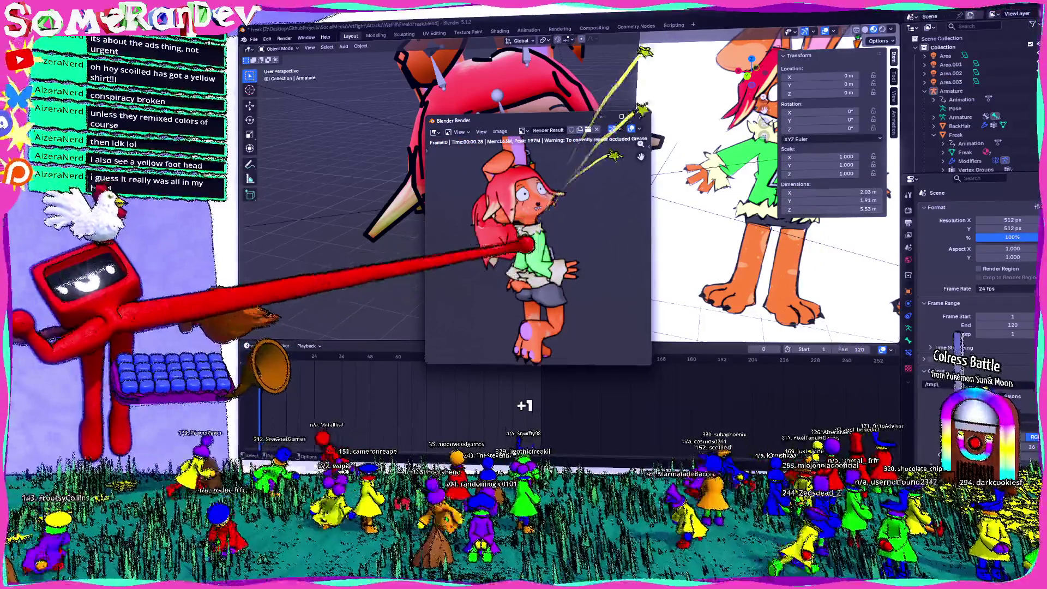
click(622, 117)
scroll(573, 235, up, 4)
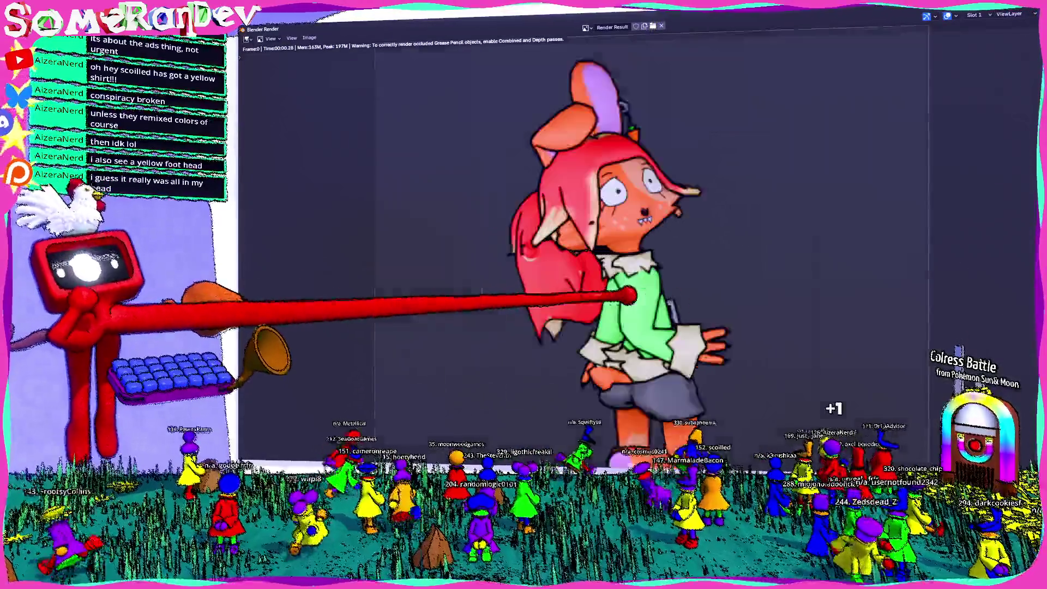
scroll(628, 296, down, 2)
drag(554, 21, 339, 180)
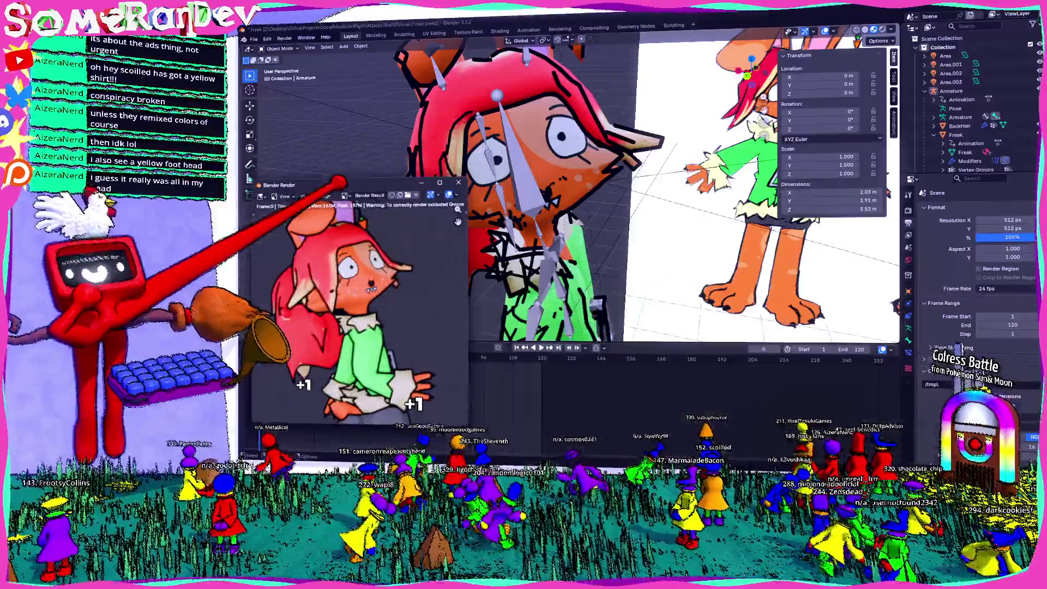
- Reopen the render result with F11, examine it enlarged, then switch to the Twitch clip
middle_drag(545, 218, 644, 229)
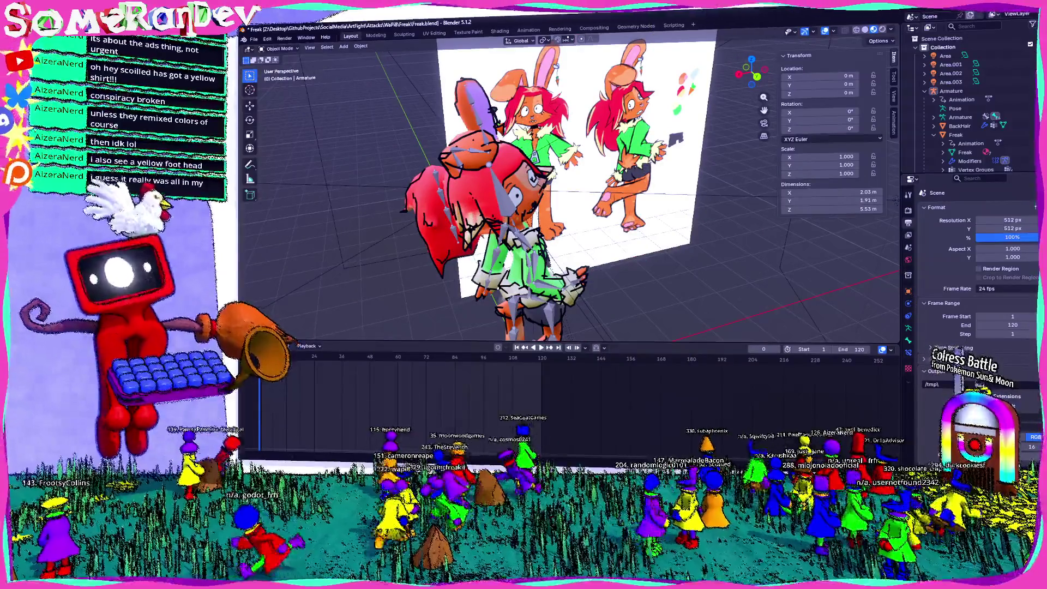
key(F11)
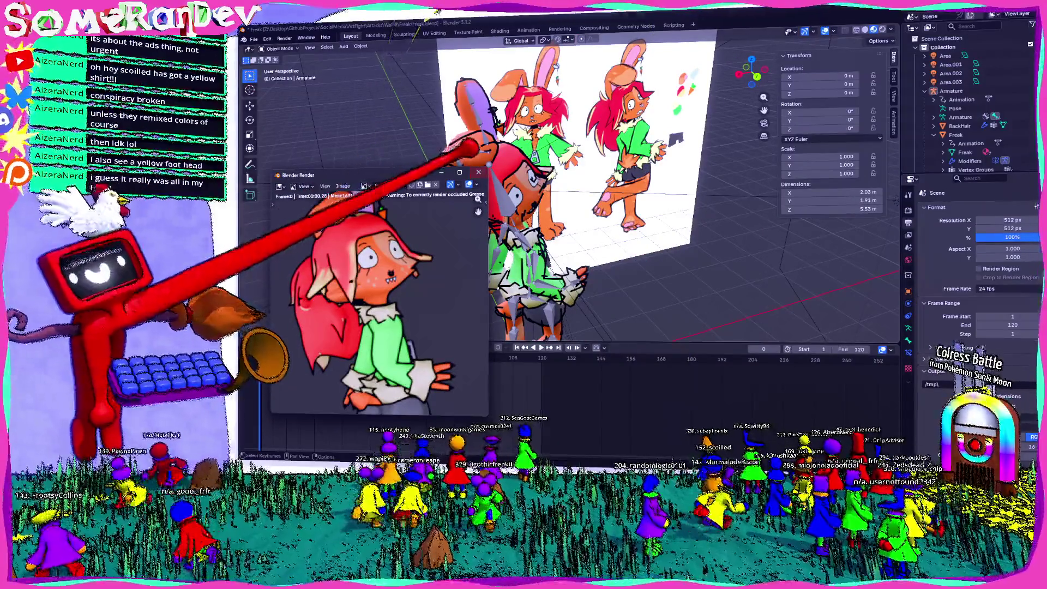
click(459, 172)
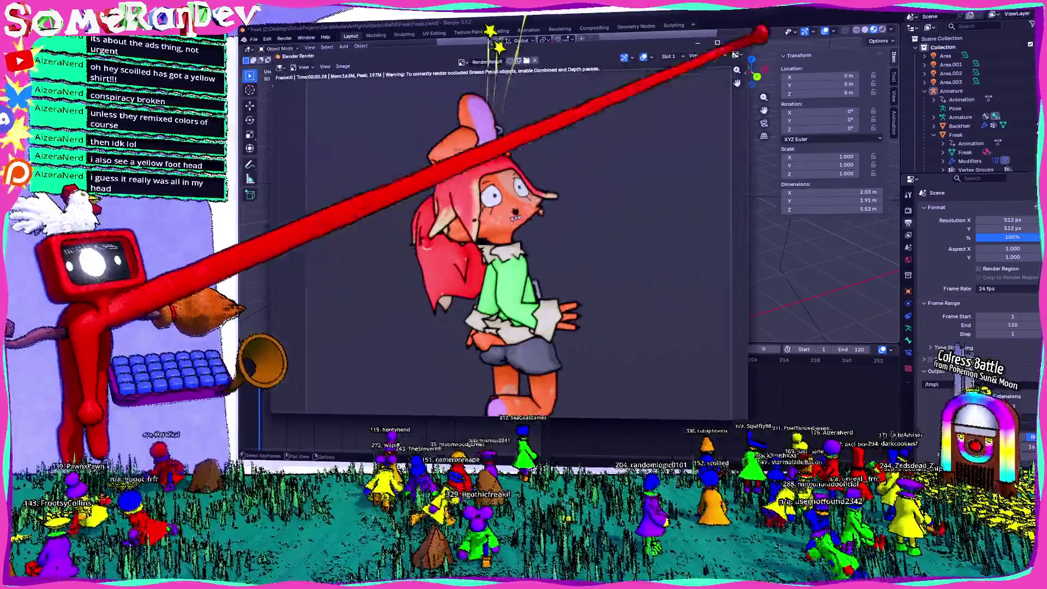
scroll(497, 214, up, 3)
scroll(496, 215, down, 4)
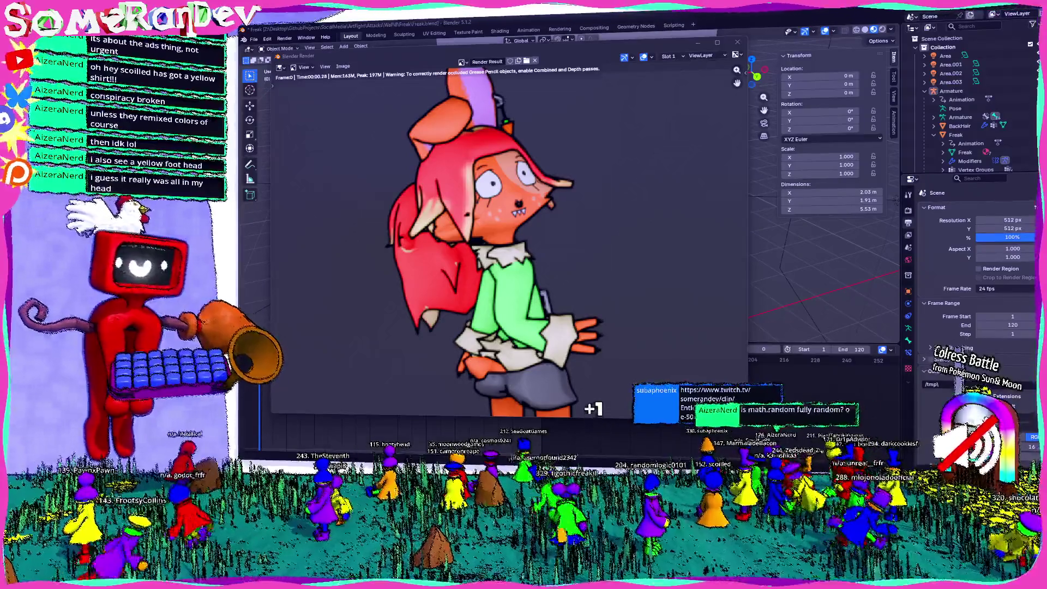
key(alt+Tab)
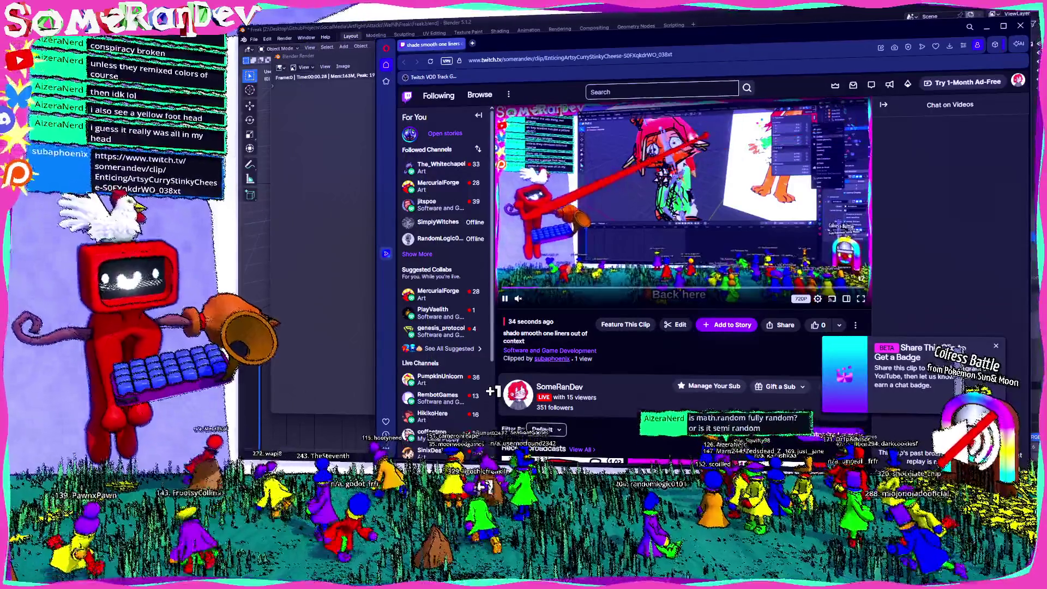
- Pause and resume the 'shade smooth one liners out of context' clip, let it finish, then return to Blender
mouse_move(439, 294)
click(613, 214)
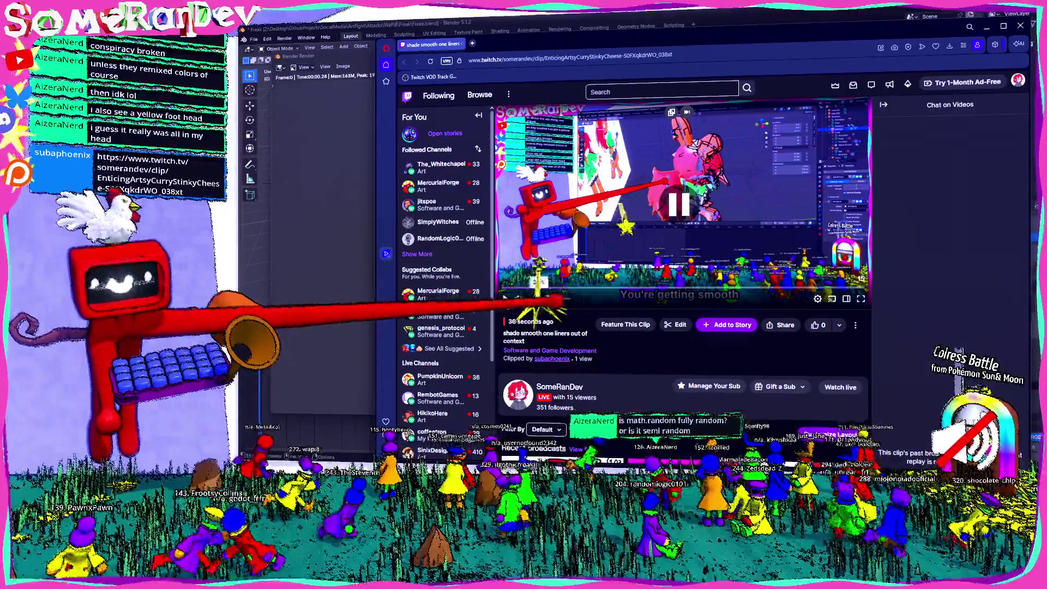
click(613, 215)
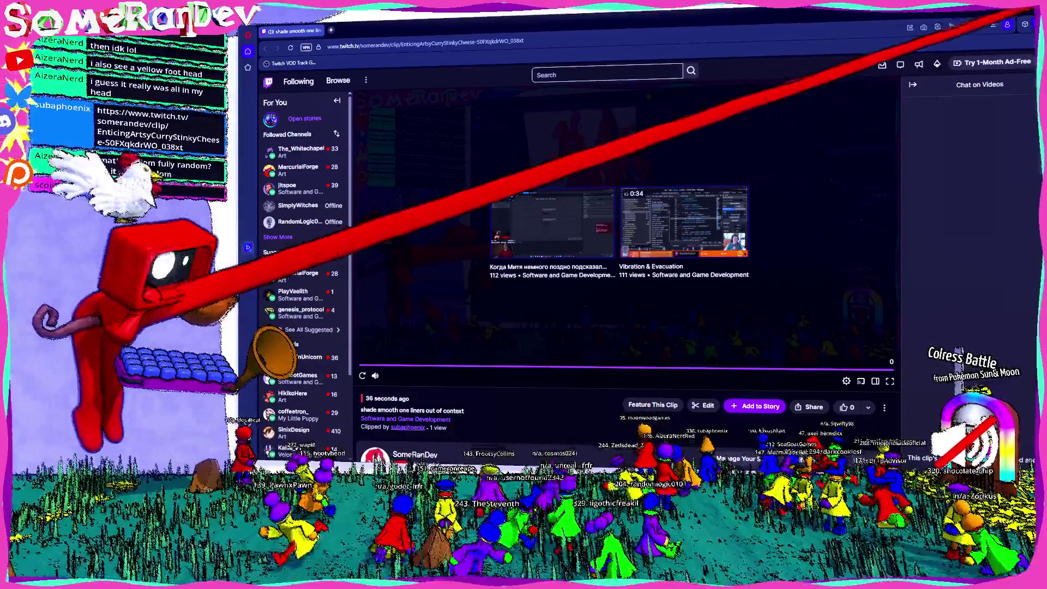
key(alt+Tab)
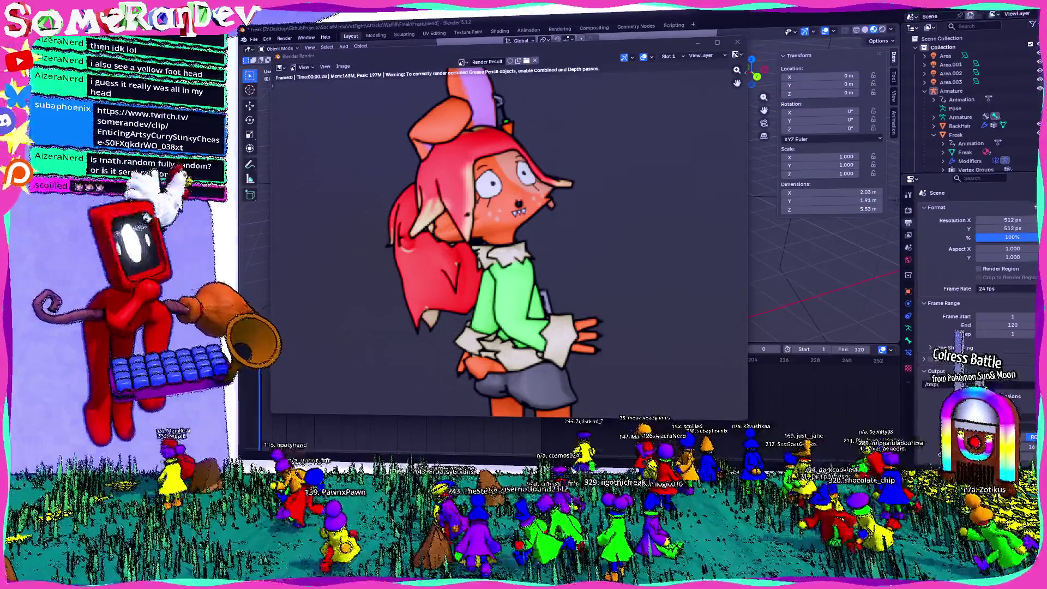
- Zoom in and out on the Render Result image, close it, and zoom the viewport out
scroll(490, 245, down, 3)
scroll(491, 245, up, 3)
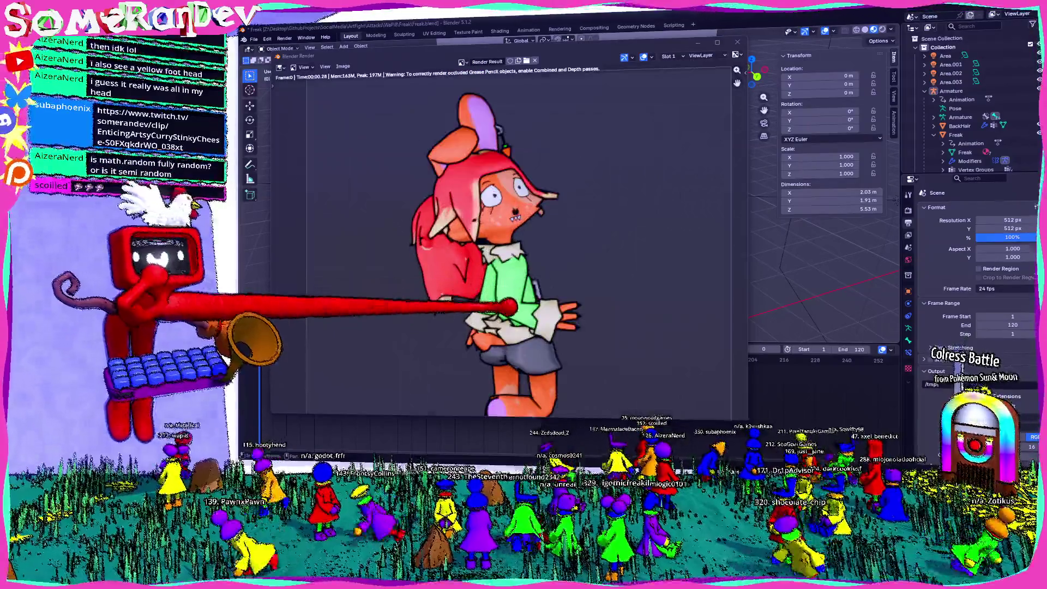
scroll(491, 245, down, 3)
scroll(491, 245, up, 3)
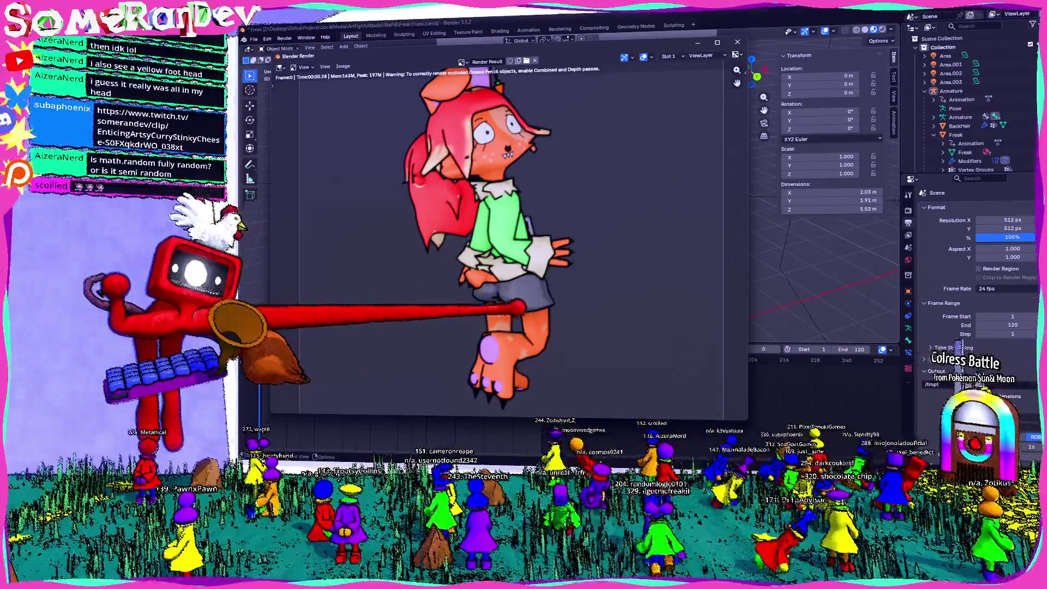
scroll(491, 246, down, 3)
scroll(490, 245, up, 4)
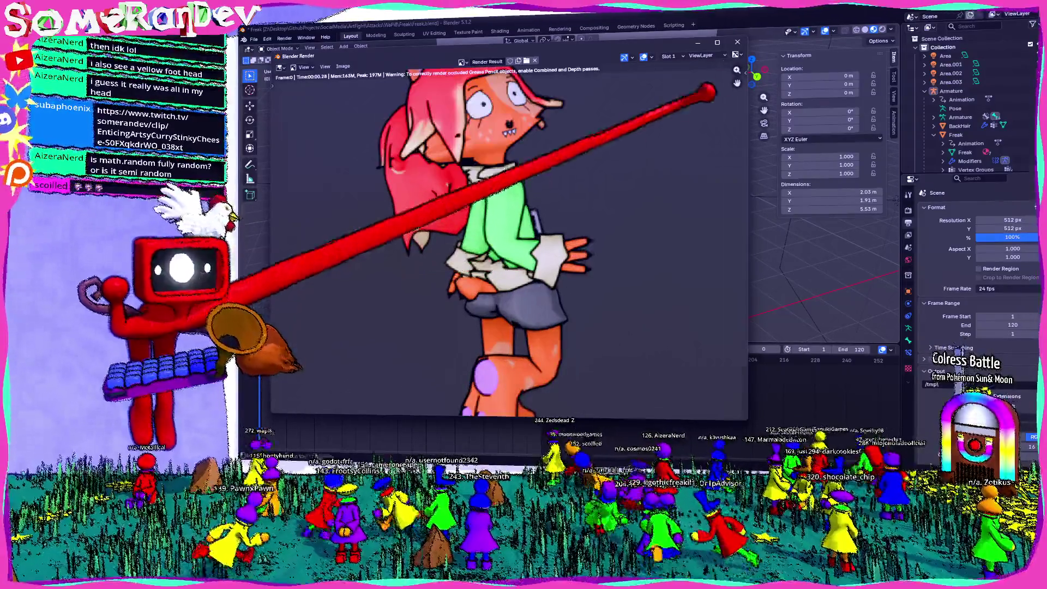
key(Escape)
scroll(572, 191, down, 5)
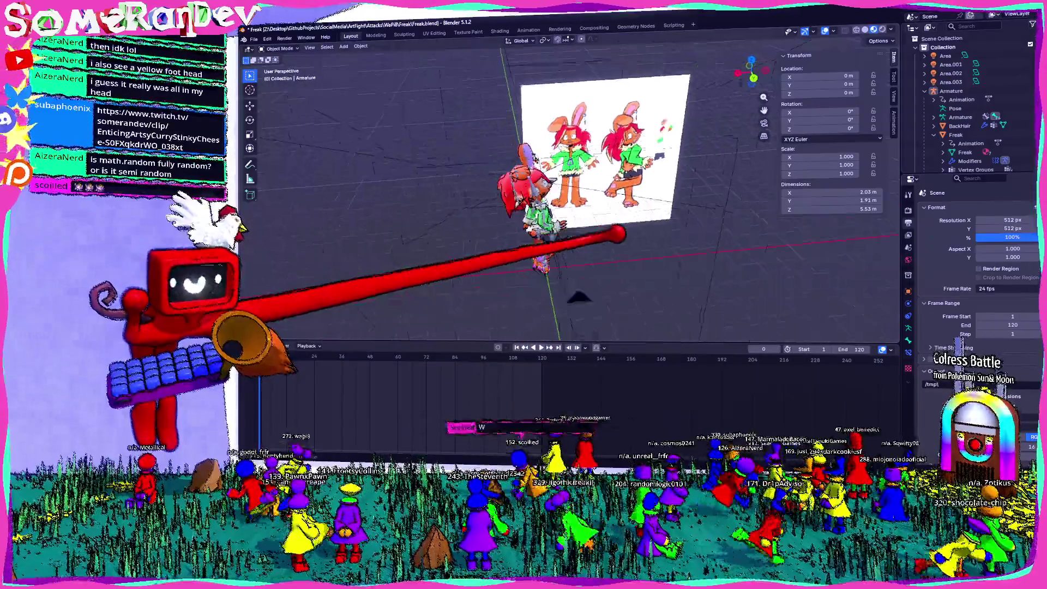
- Hide the reference-image empty with H, then select the character's armature
scroll(546, 191, up, 3)
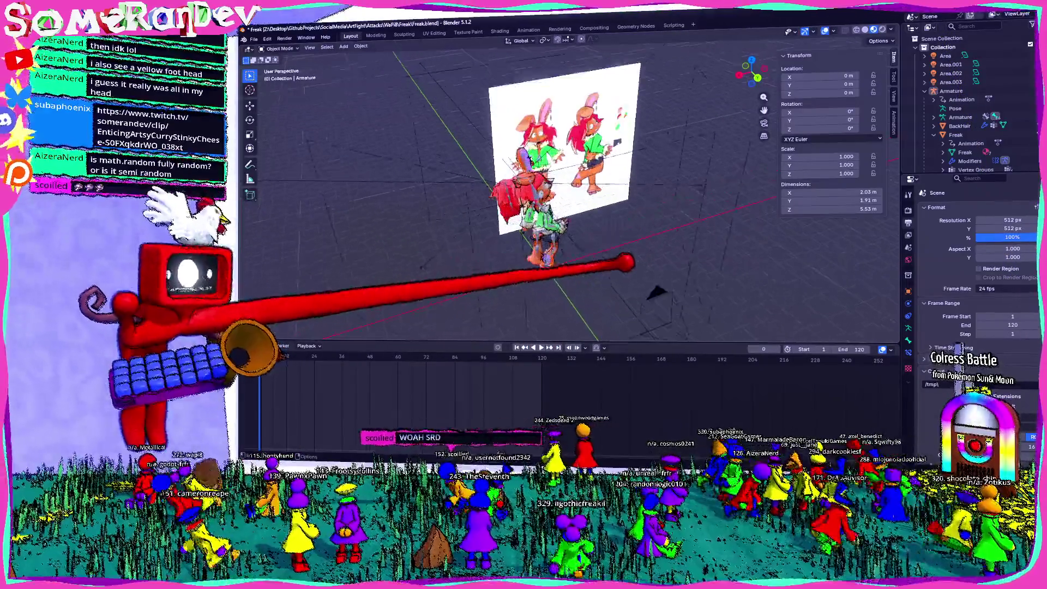
middle_drag(545, 218, 535, 251)
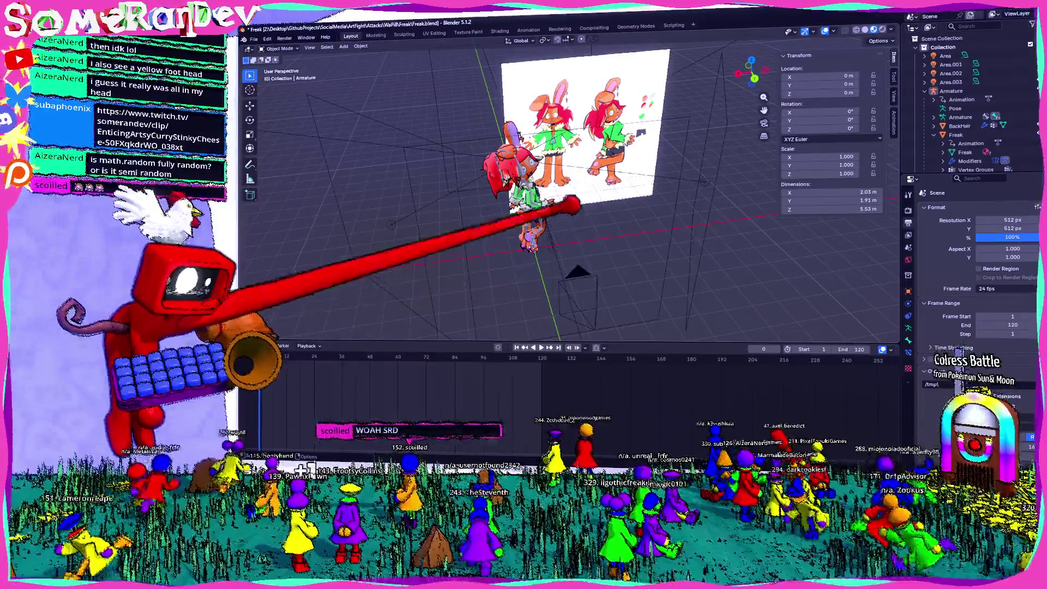
click(600, 99)
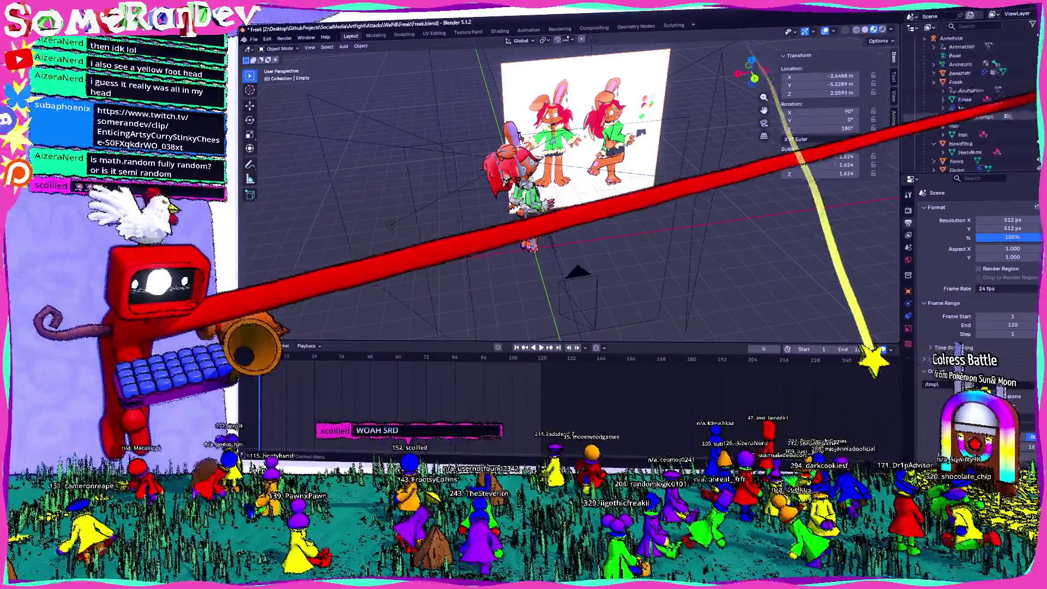
key(h)
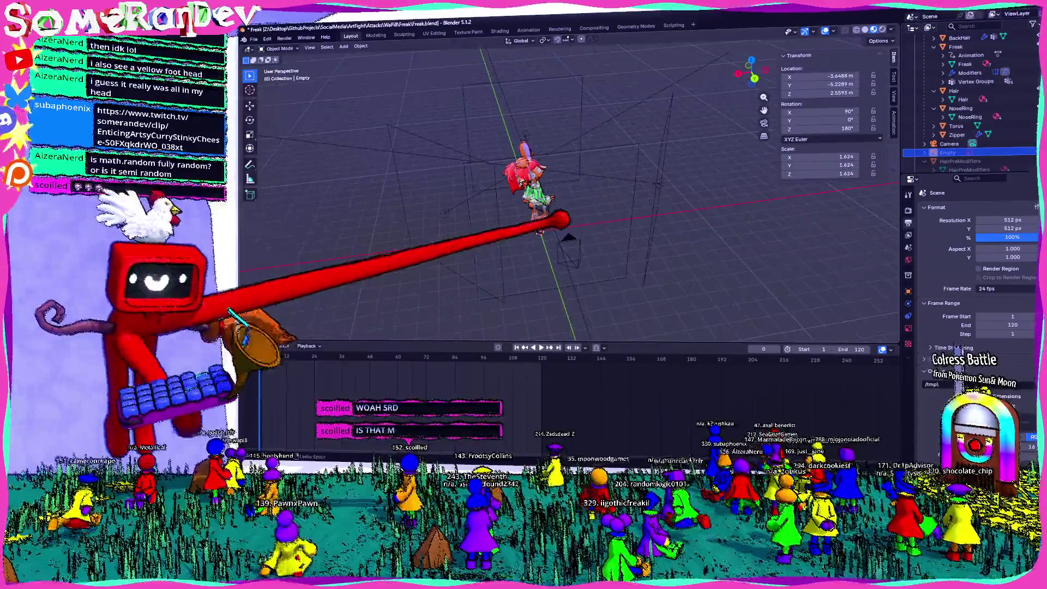
middle_drag(545, 218, 578, 224)
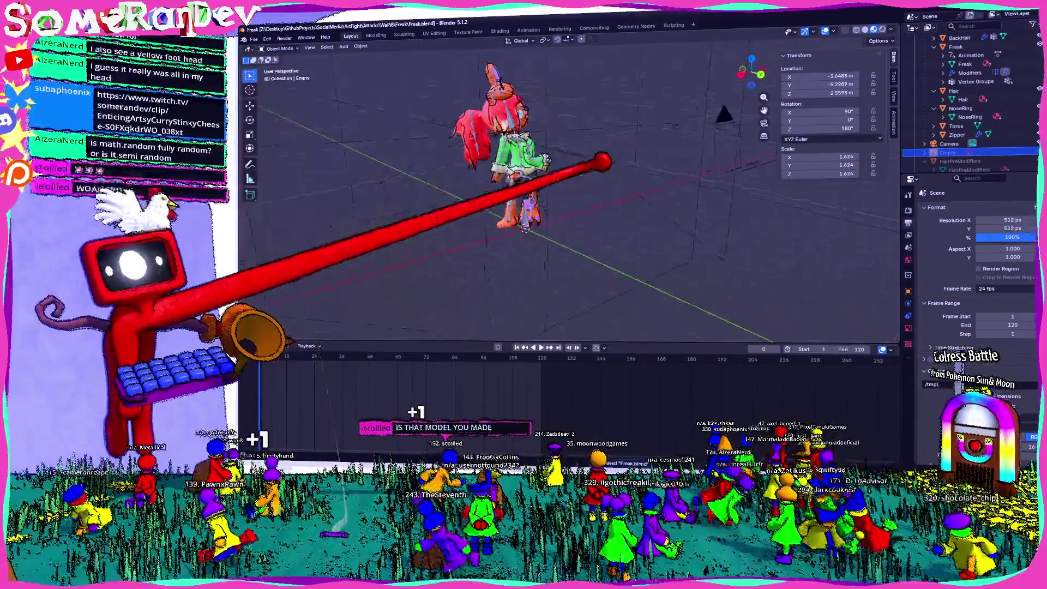
scroll(518, 159, up, 8)
mouse_move(524, 158)
middle_down()
mouse_move(510, 201)
mouse_move(491, 189)
mouse_move(502, 206)
middle_up()
scroll(611, 203, down, 5)
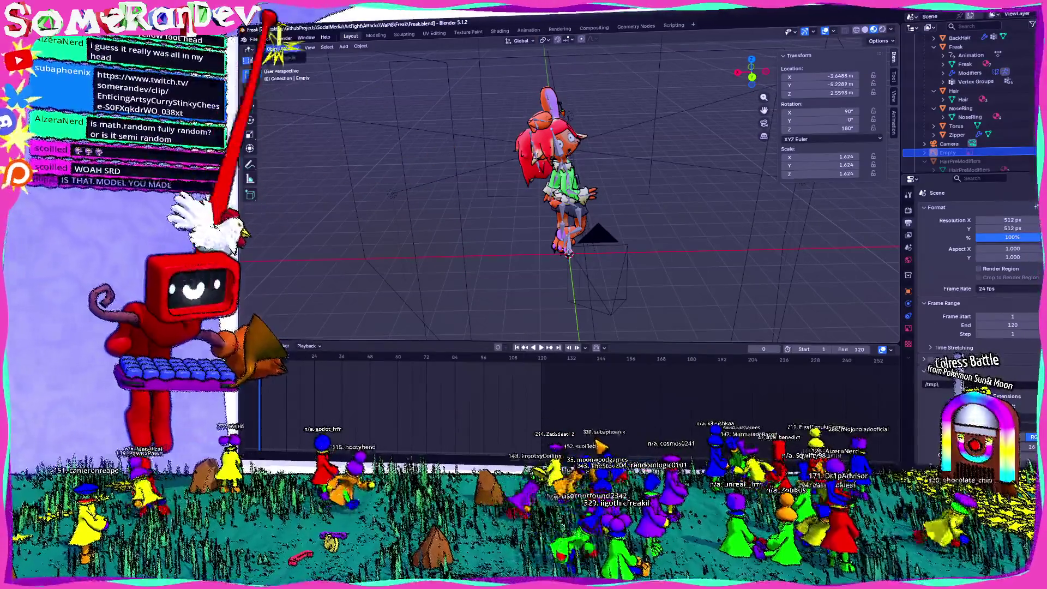
click(570, 124)
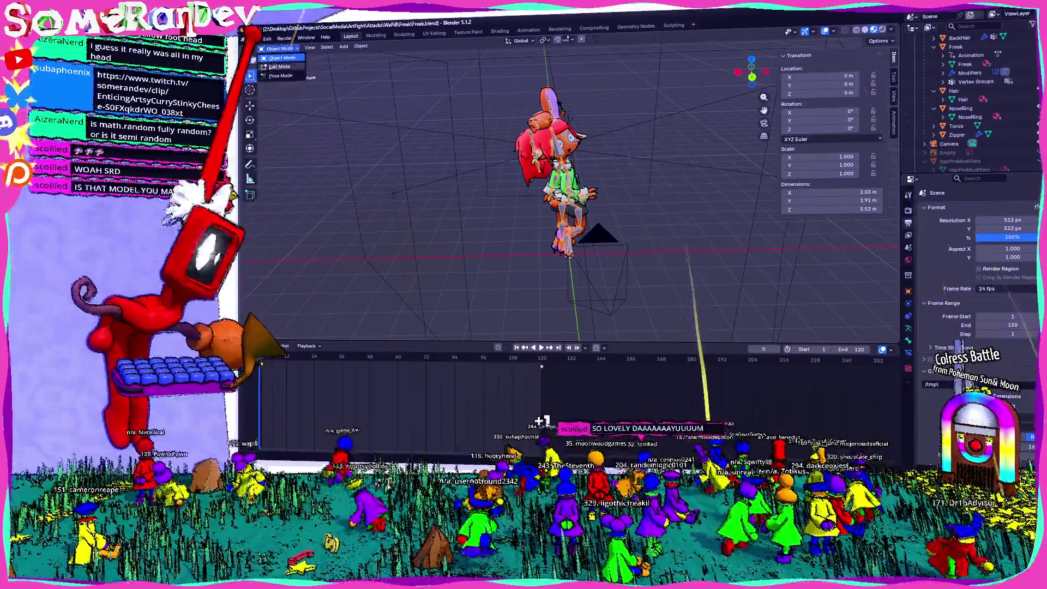
- Enter Pose Mode, select a bone and move to frame 120, clearing its pose there
key(ctrl+Tab)
scroll(570, 180, up, 2)
middle_drag(490, 158, 892, 296)
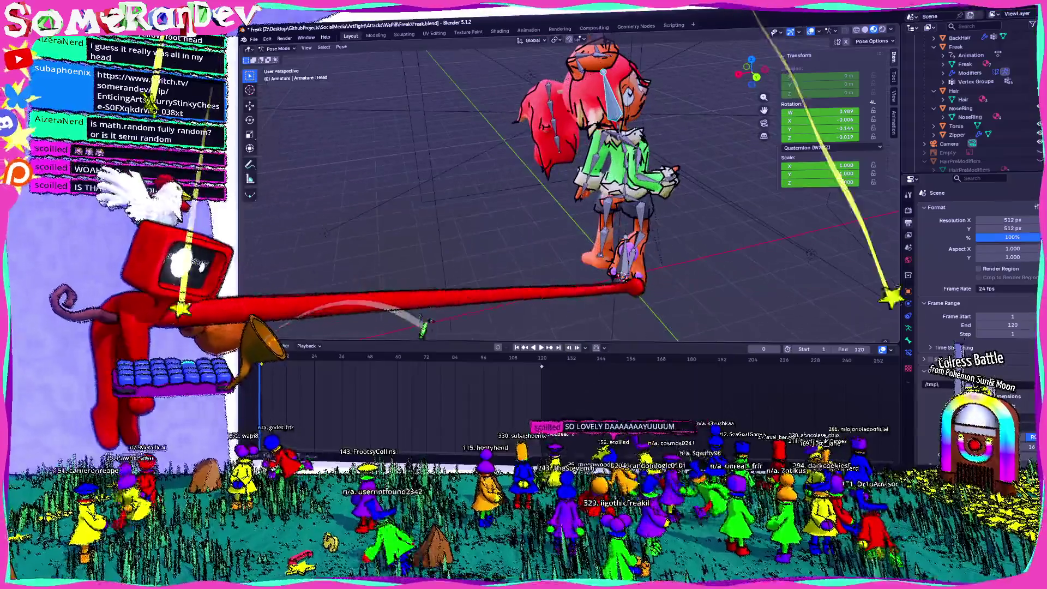
middle_drag(654, 180, 605, 240)
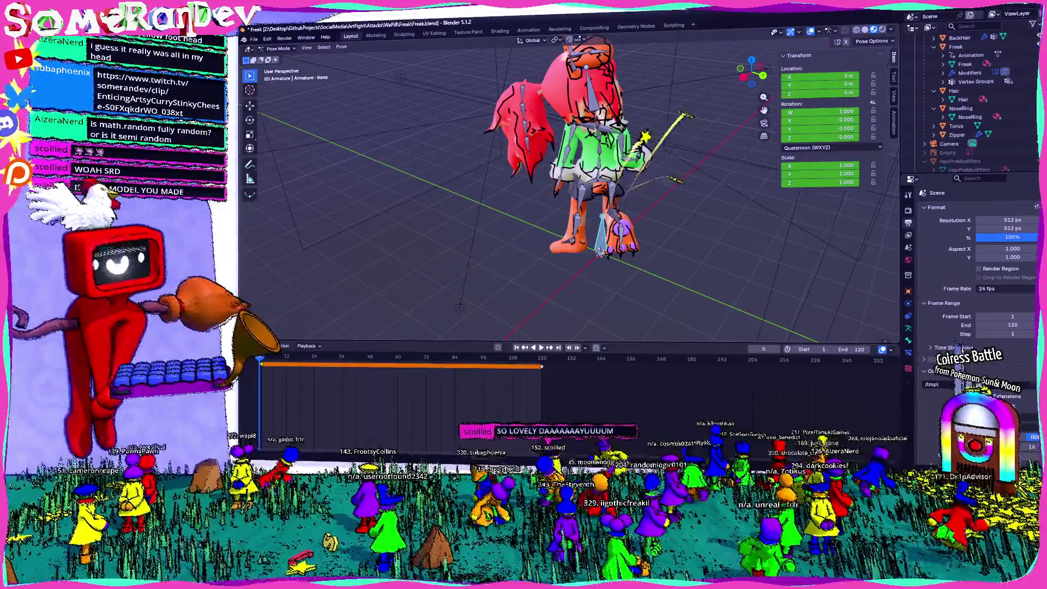
click(600, 248)
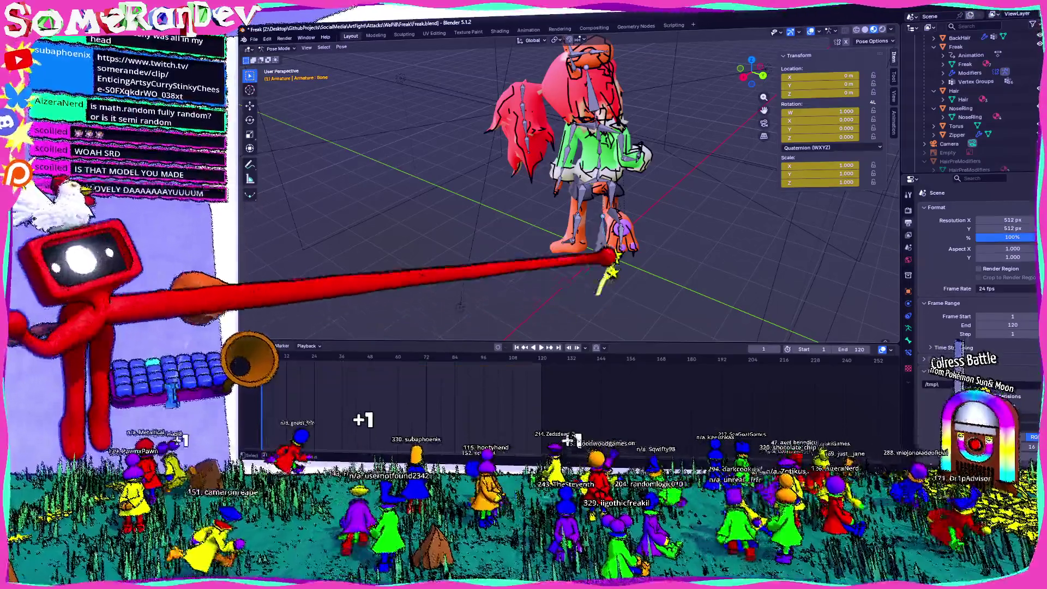
key(Up)
key(Left)
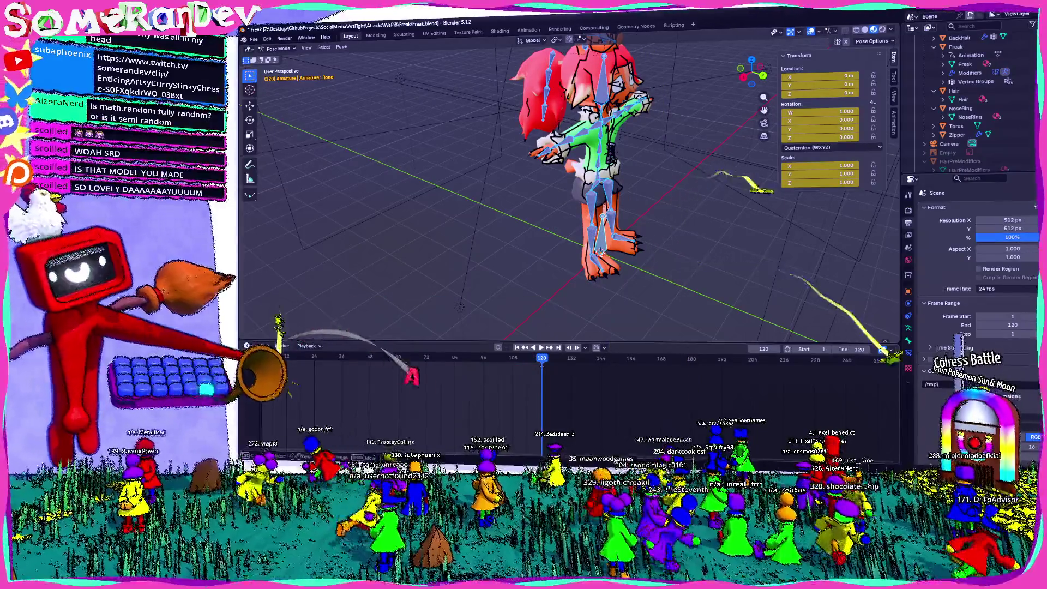
key(ctrl+z)
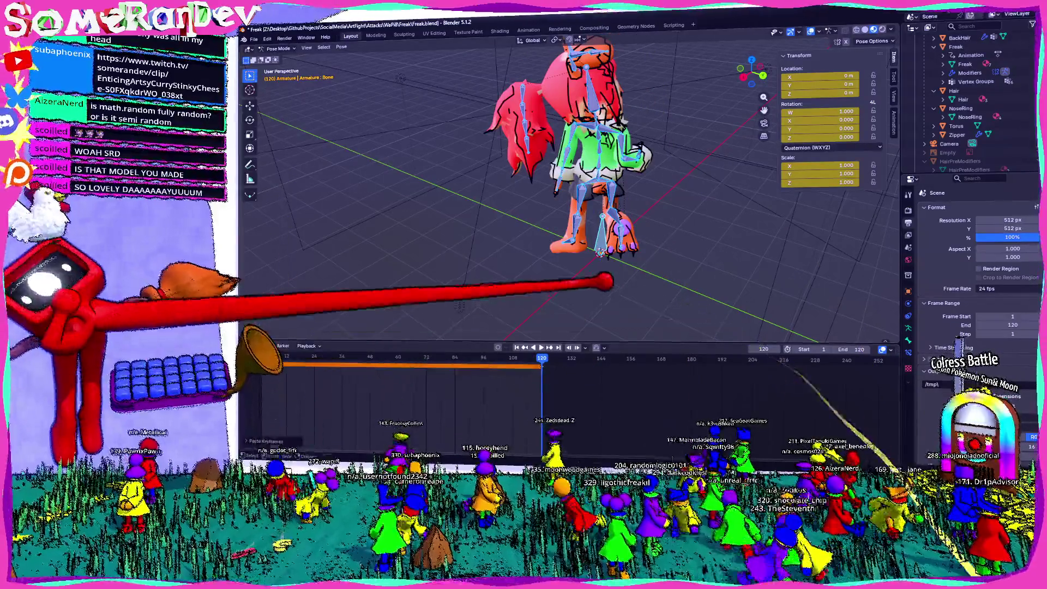
- Set the bone's rotation mode to XYZ Euler with Y rotation 360°, then play the spin
click(834, 148)
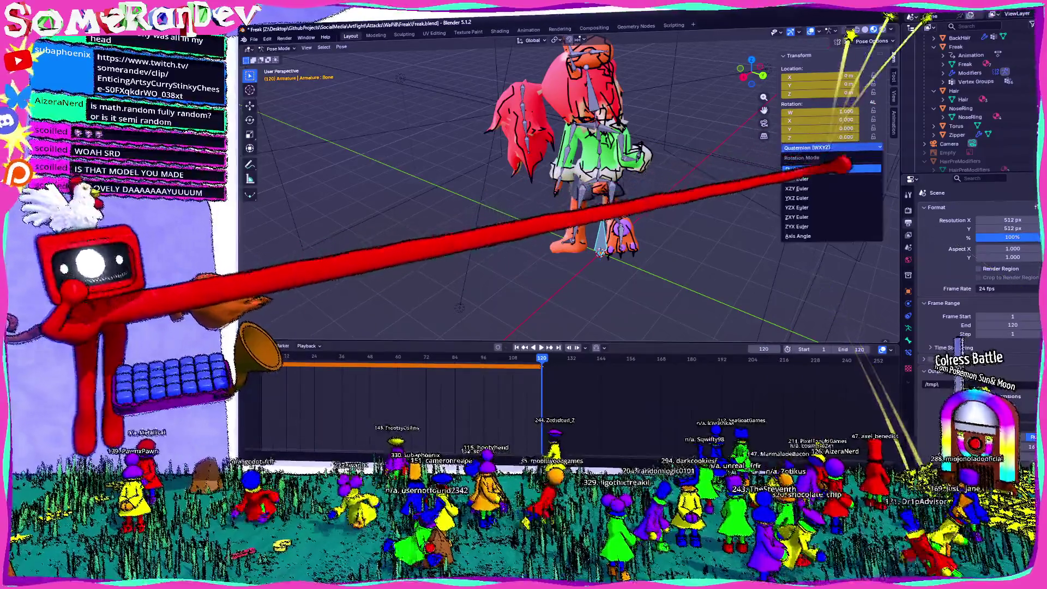
click(805, 166)
drag(821, 120, 853, 120)
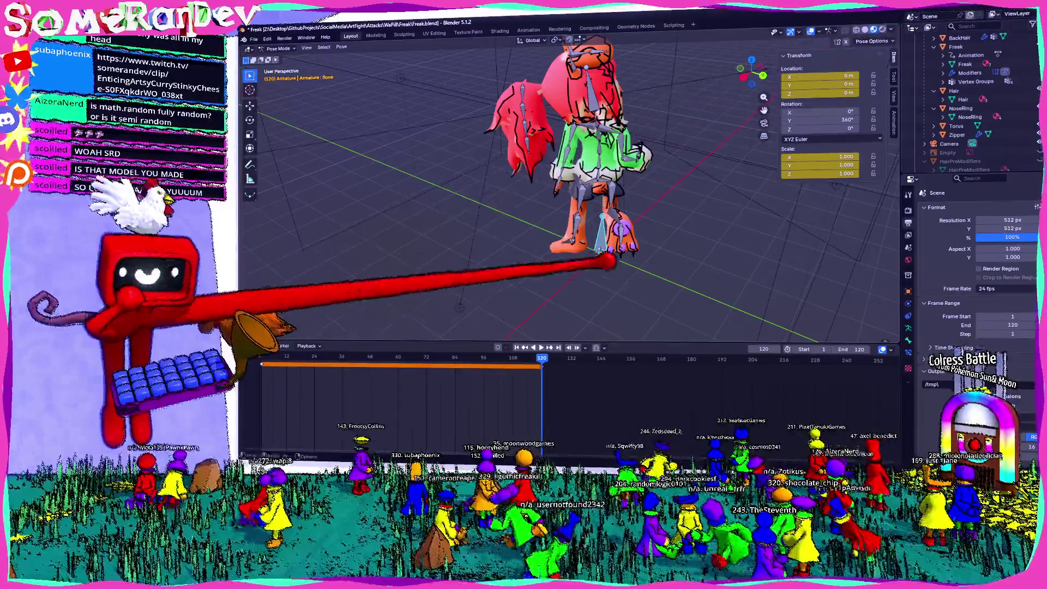
mouse_move(488, 357)
mouse_down()
mouse_move(421, 358)
mouse_move(486, 358)
mouse_up()
mouse_move(567, 251)
middle_down()
mouse_move(592, 230)
mouse_move(573, 259)
middle_up()
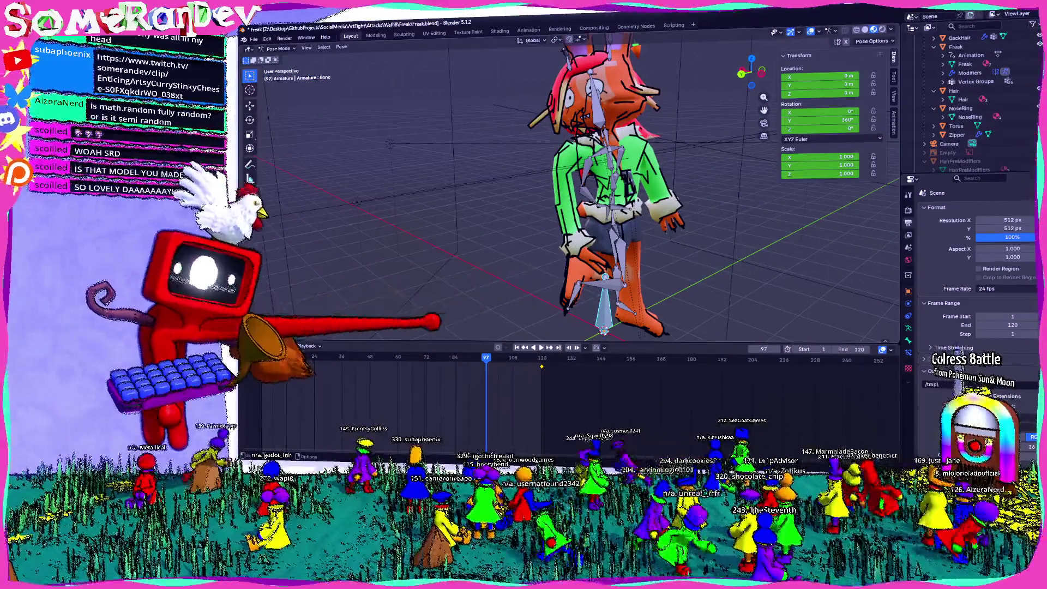
scroll(570, 191, down, 3)
middle_drag(573, 259, 594, 256)
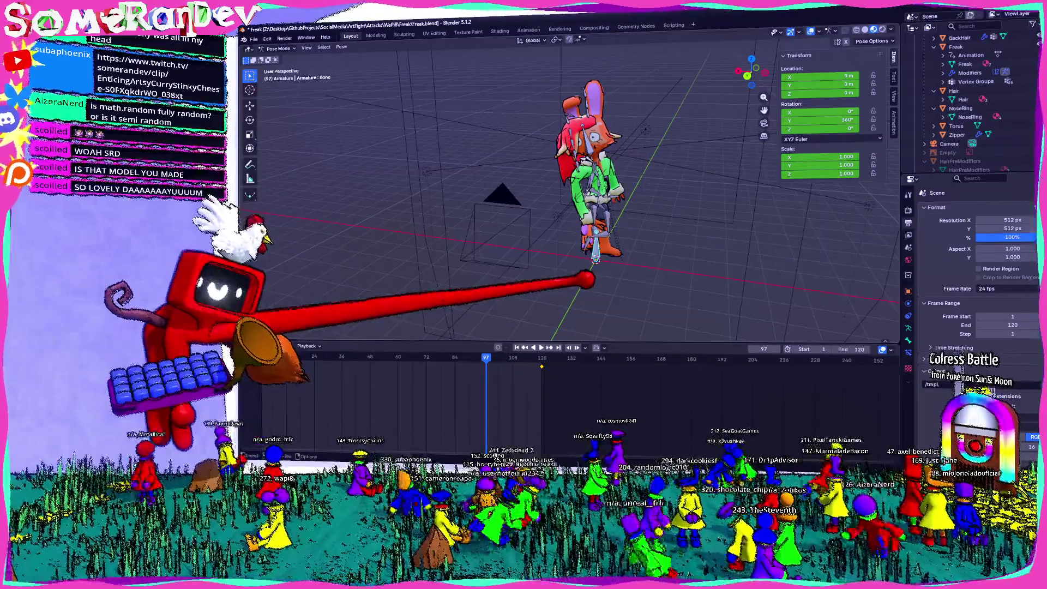
scroll(570, 196, up, 3)
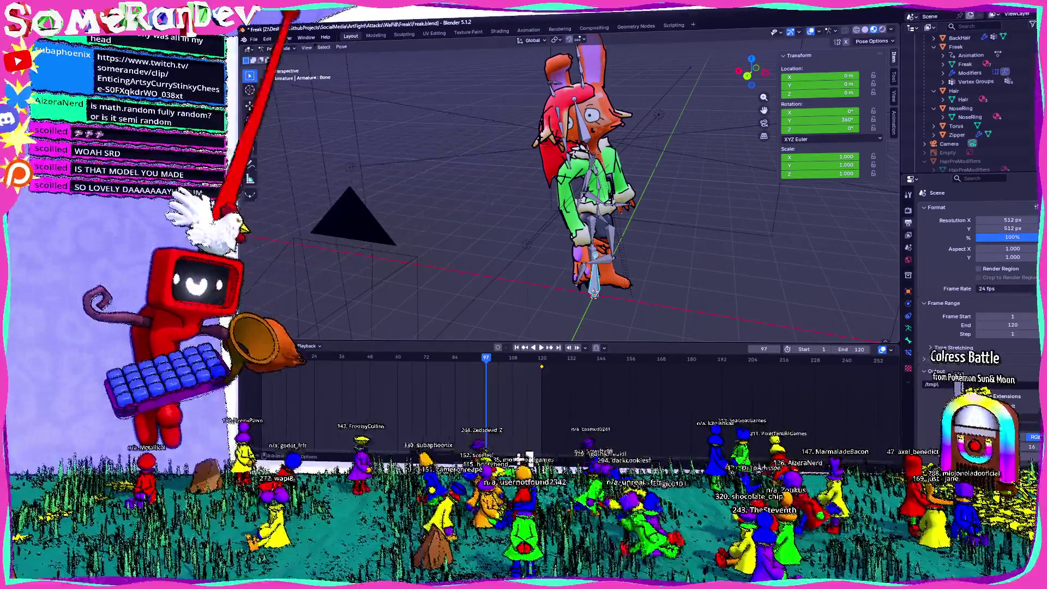
key(space)
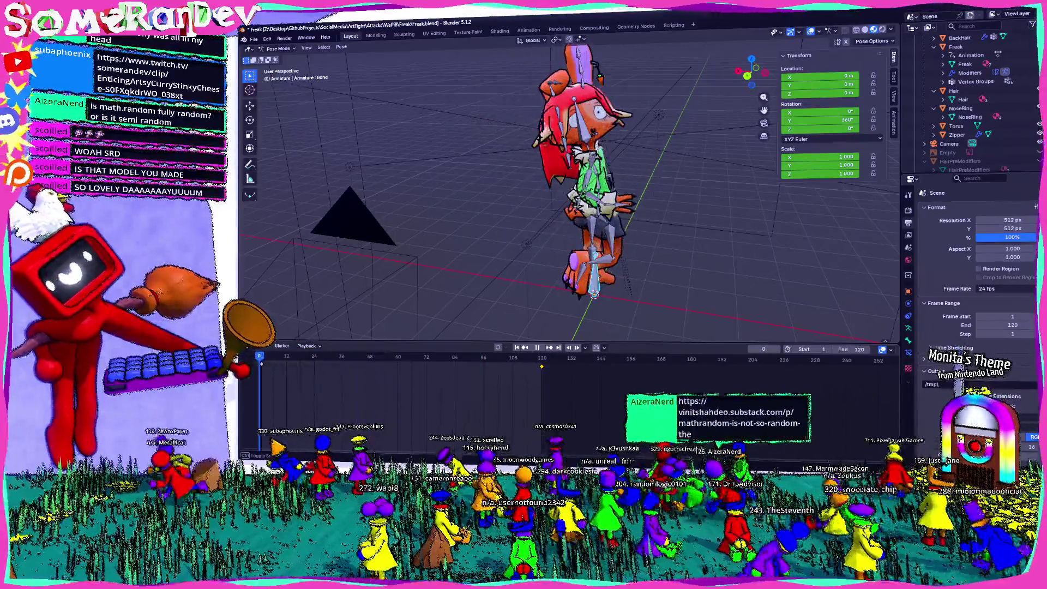
key(ctrl+F12)
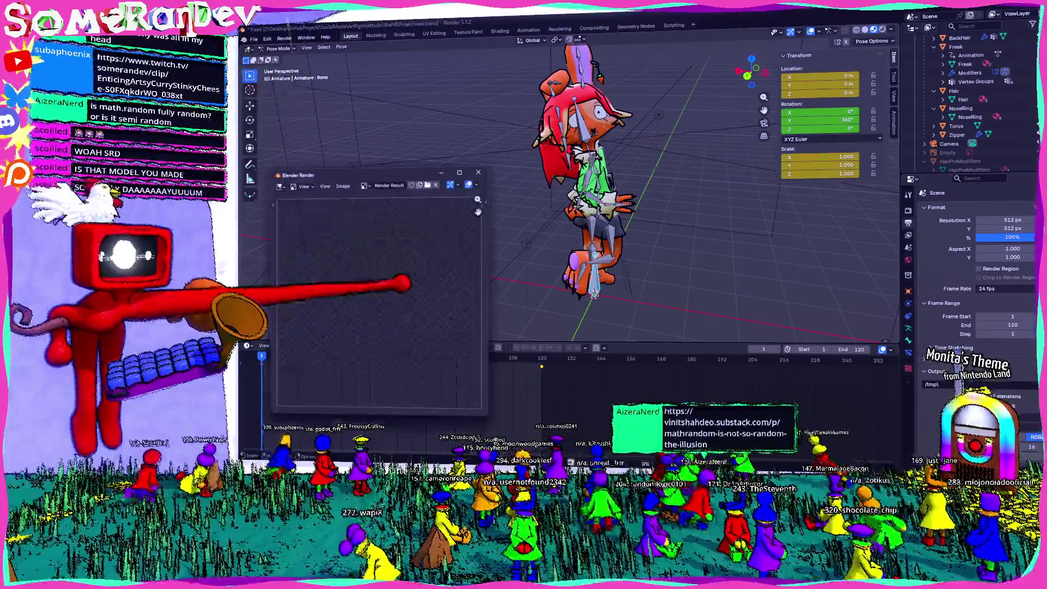
drag(328, 175, 423, 136)
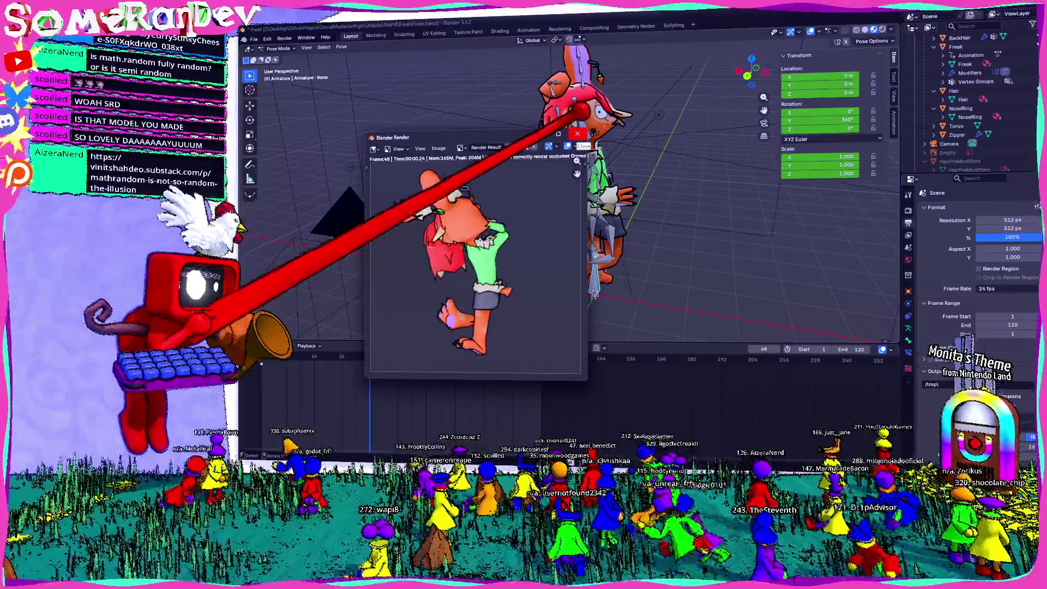
click(577, 134)
mouse_move(578, 134)
middle_down()
mouse_move(464, 158)
mouse_move(627, 267)
mouse_move(628, 289)
mouse_move(575, 300)
middle_up()
key(r)
key(z)
key(Escape)
key(Tab)
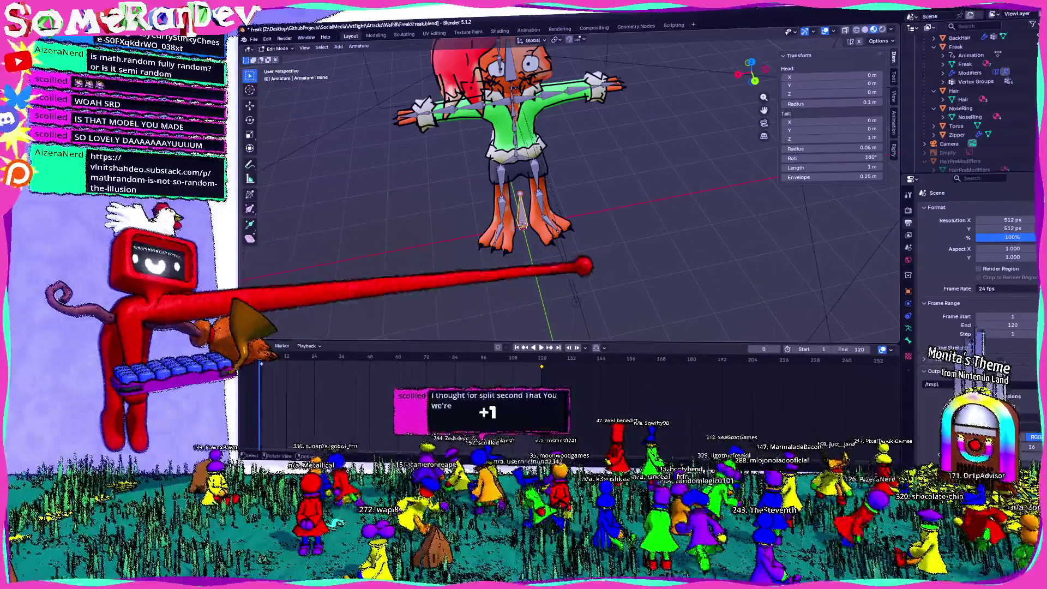
click(281, 75)
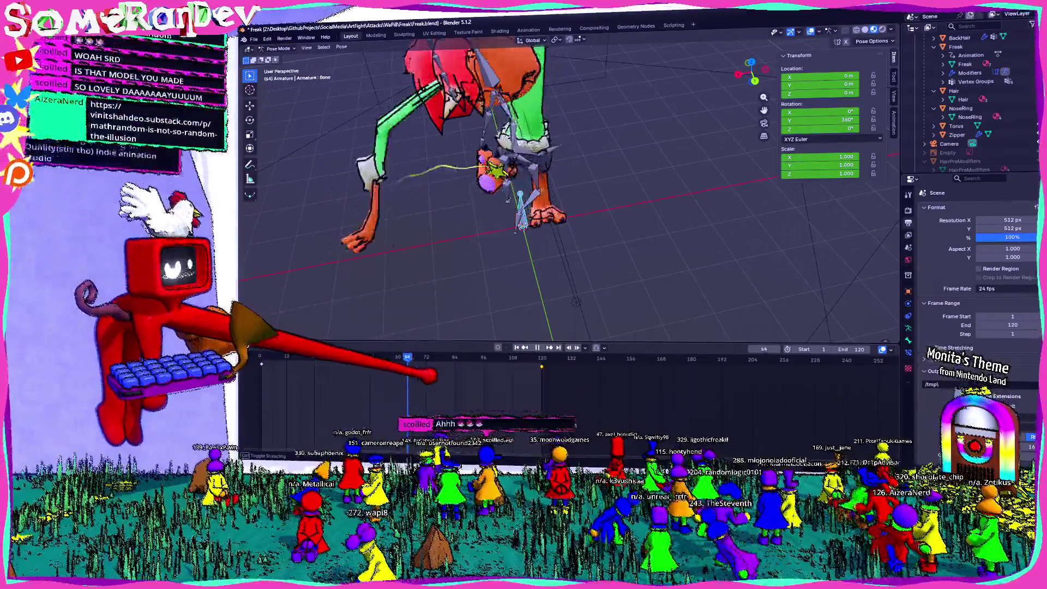
key(space)
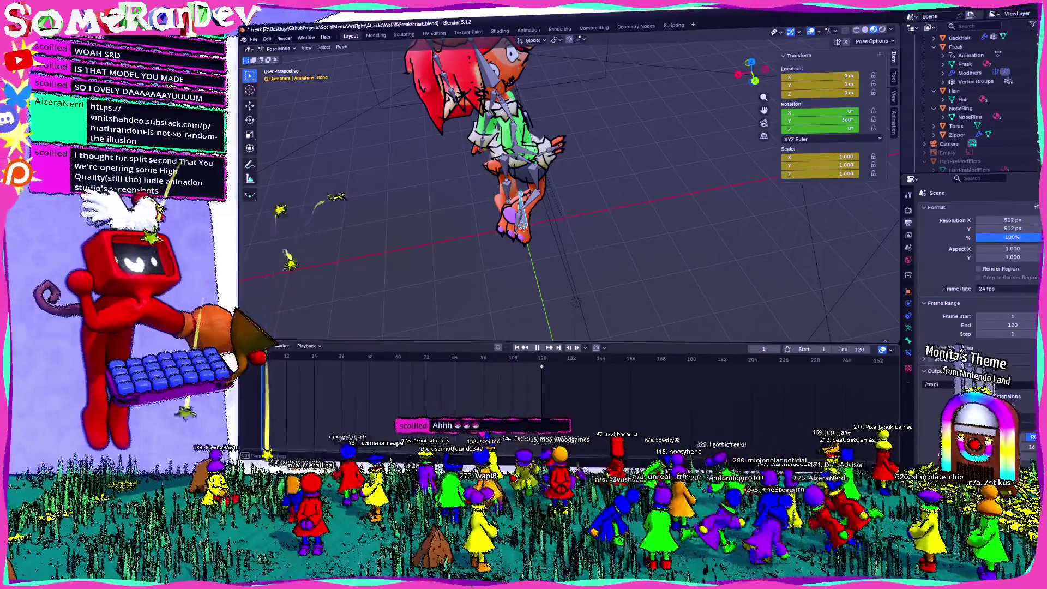
key(space)
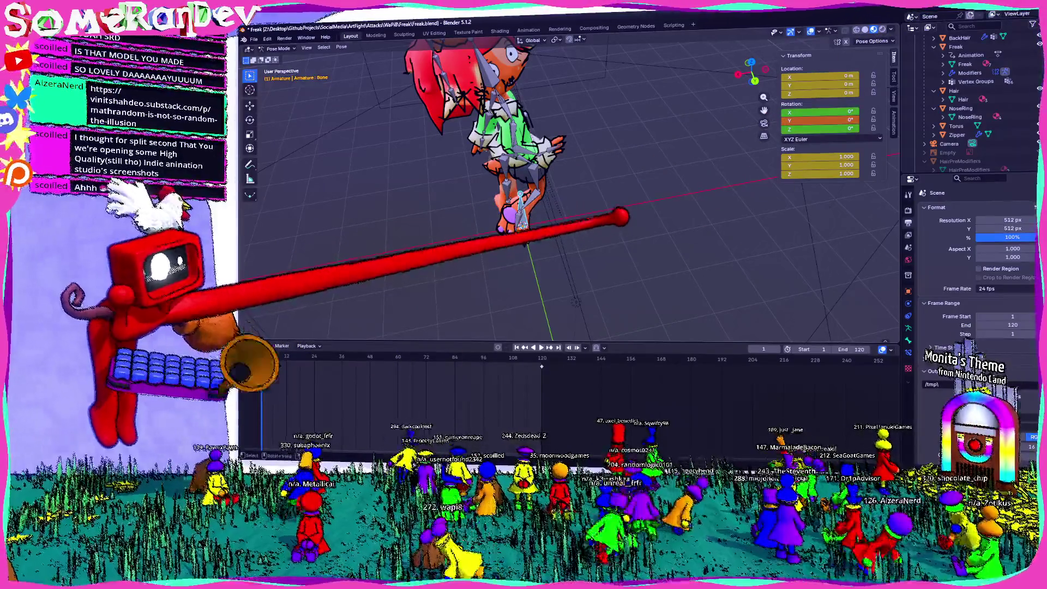
key(space)
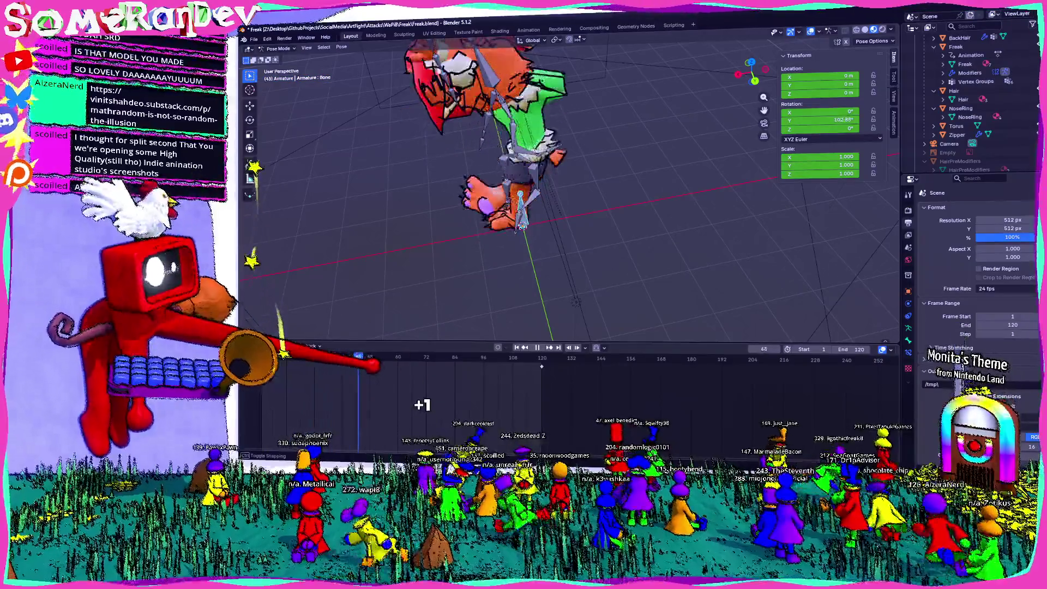
key(space)
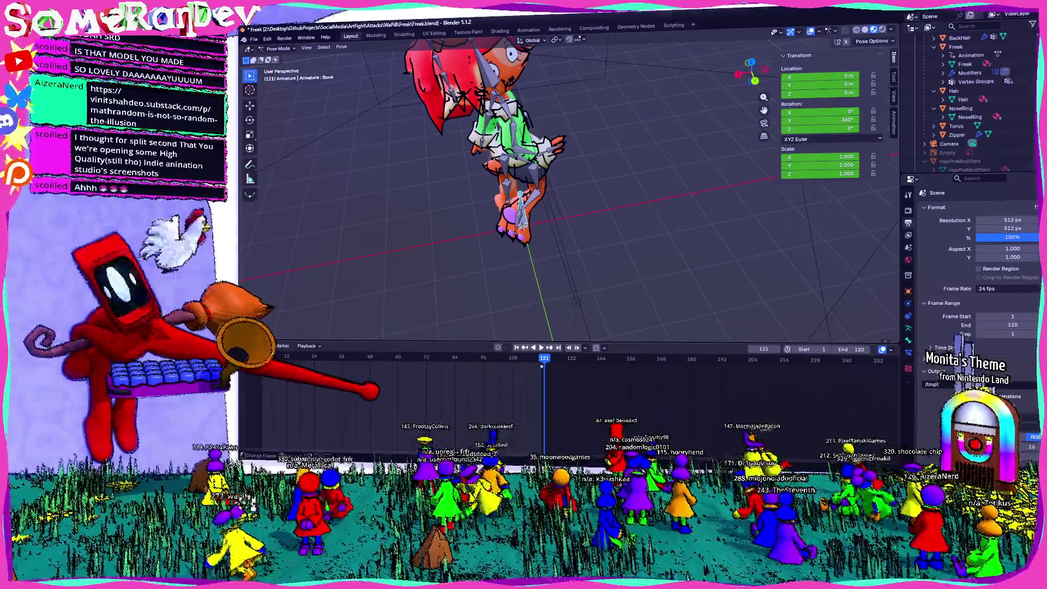
mouse_move(584, 281)
middle_down()
mouse_move(539, 243)
mouse_move(568, 238)
mouse_move(545, 240)
middle_up()
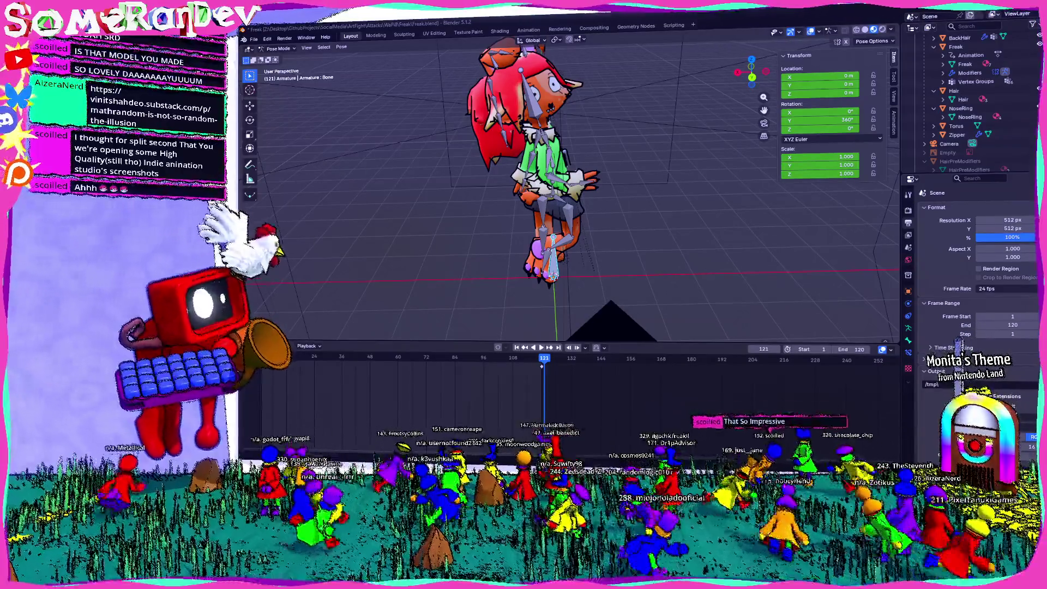
- Orbit around the bunny rig from several angles to inspect its 360° spin pose
mouse_move(546, 218)
middle_down()
mouse_move(611, 210)
mouse_move(622, 185)
mouse_move(613, 223)
mouse_move(578, 191)
middle_up()
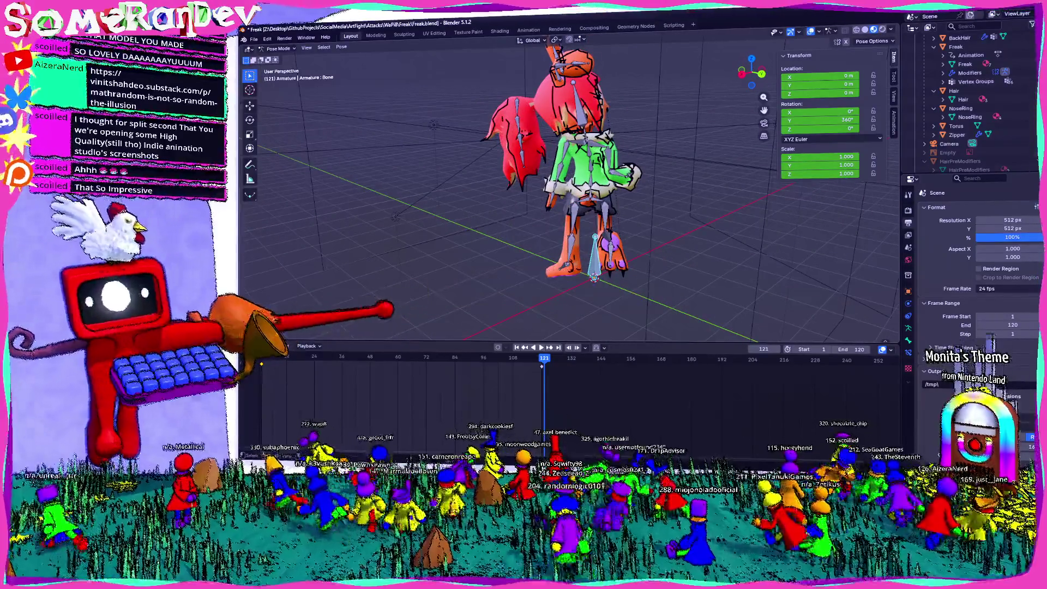
middle_drag(579, 191, 524, 216)
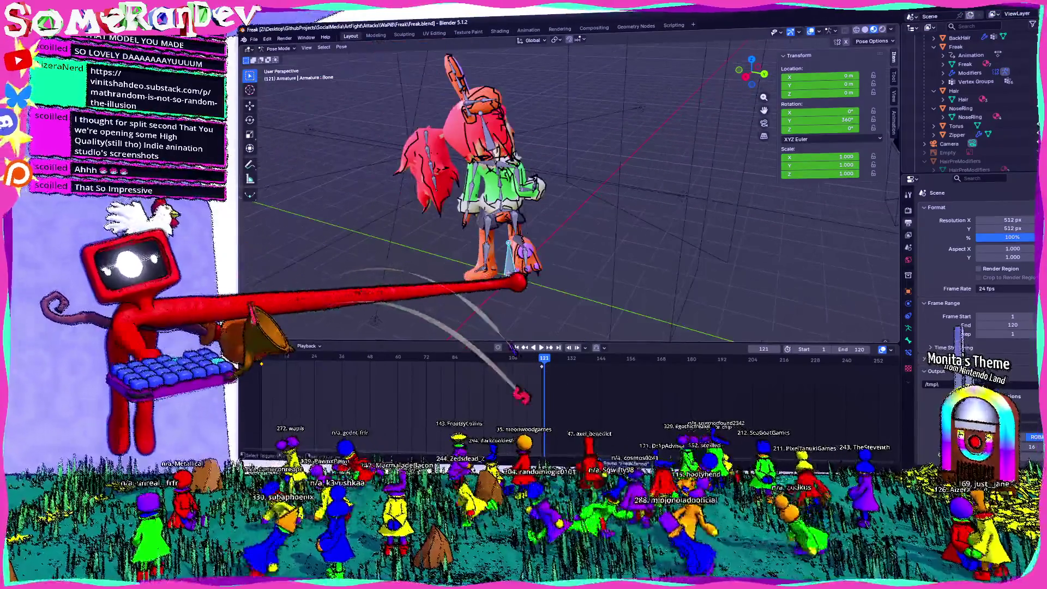
middle_drag(524, 215, 507, 218)
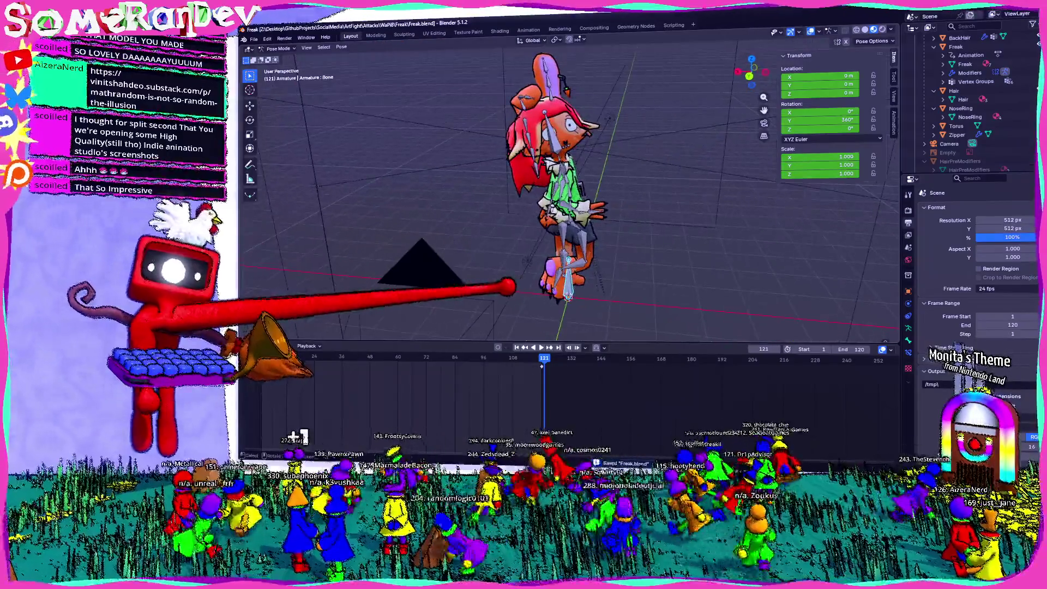
middle_drag(507, 218, 486, 221)
mouse_move(534, 246)
middle_down()
mouse_move(546, 256)
mouse_move(657, 224)
mouse_move(488, 235)
mouse_move(596, 227)
mouse_move(431, 308)
mouse_move(365, 304)
middle_up()
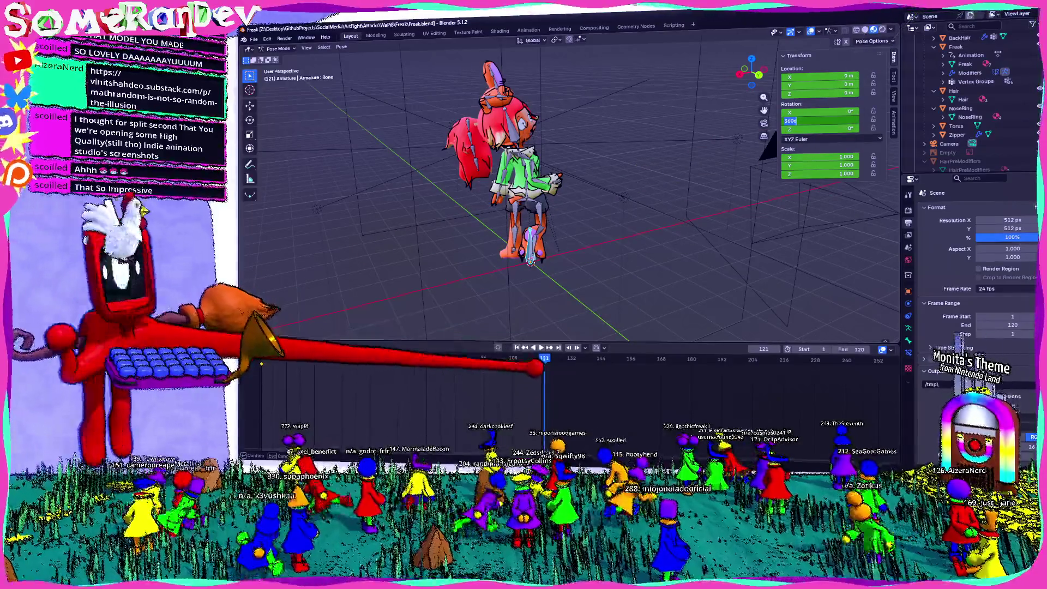
- At frame 120, reset the bone's Y rotation to 0° and clear its spin keyframes
click(542, 359)
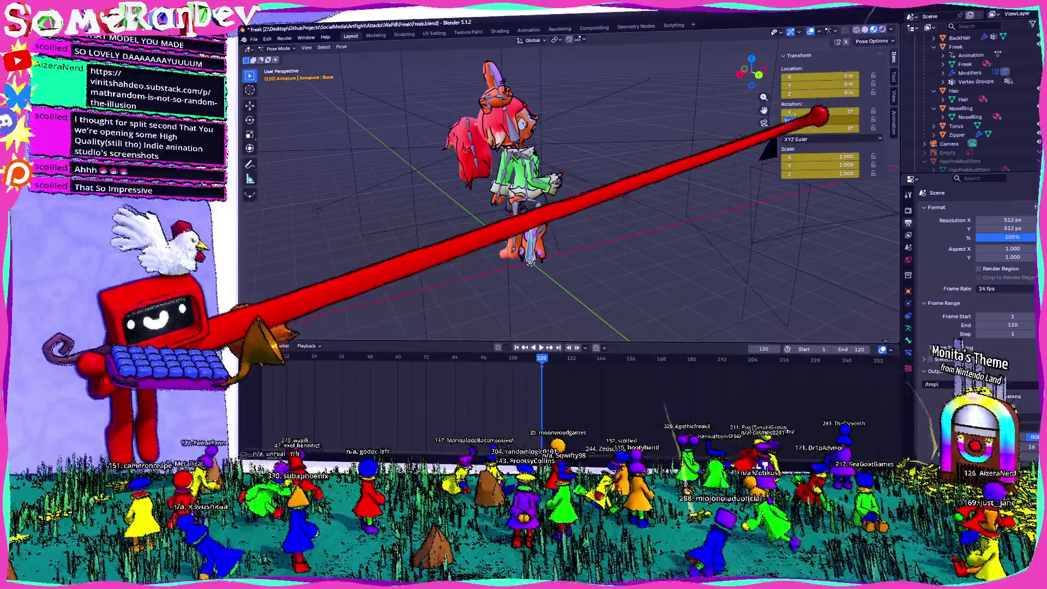
key(BackSpace)
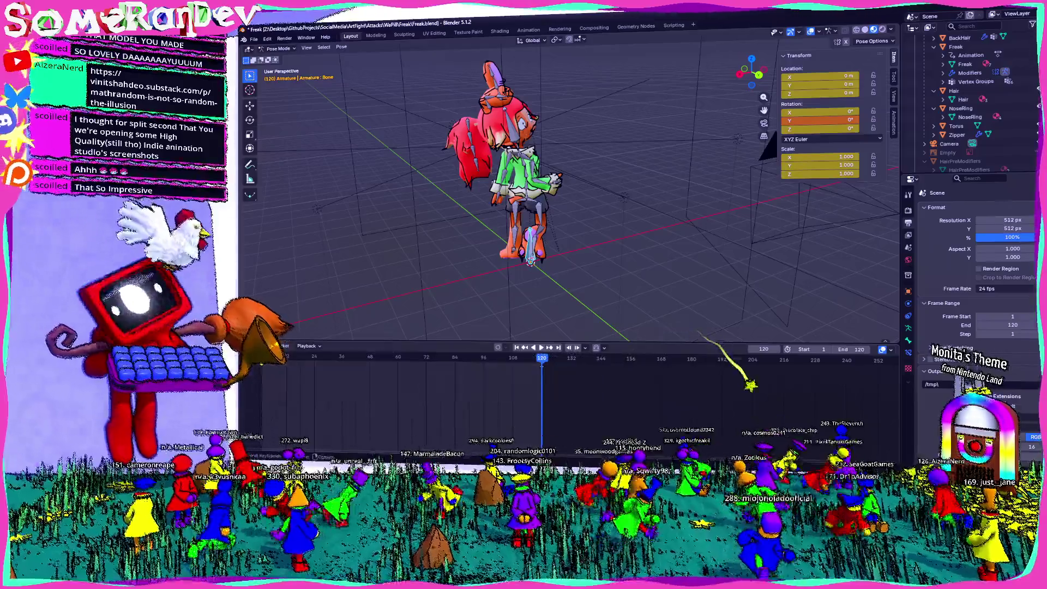
key(alt+i)
scroll(545, 191, up, 2)
- Switch the Leg1.R bone's rotation mode to XYZ Euler
click(499, 256)
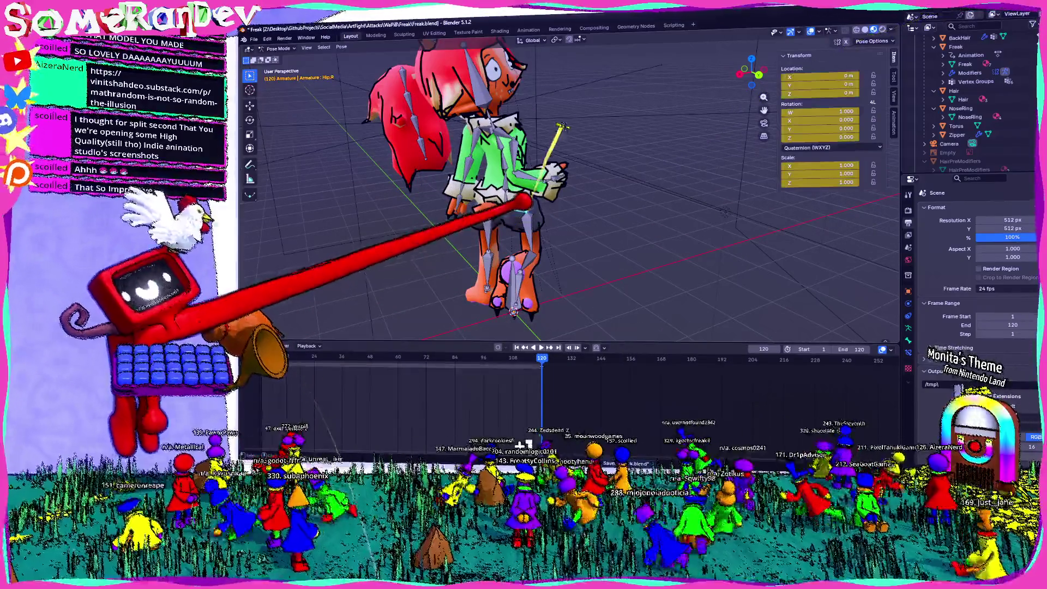
scroll(970, 98, up, 4)
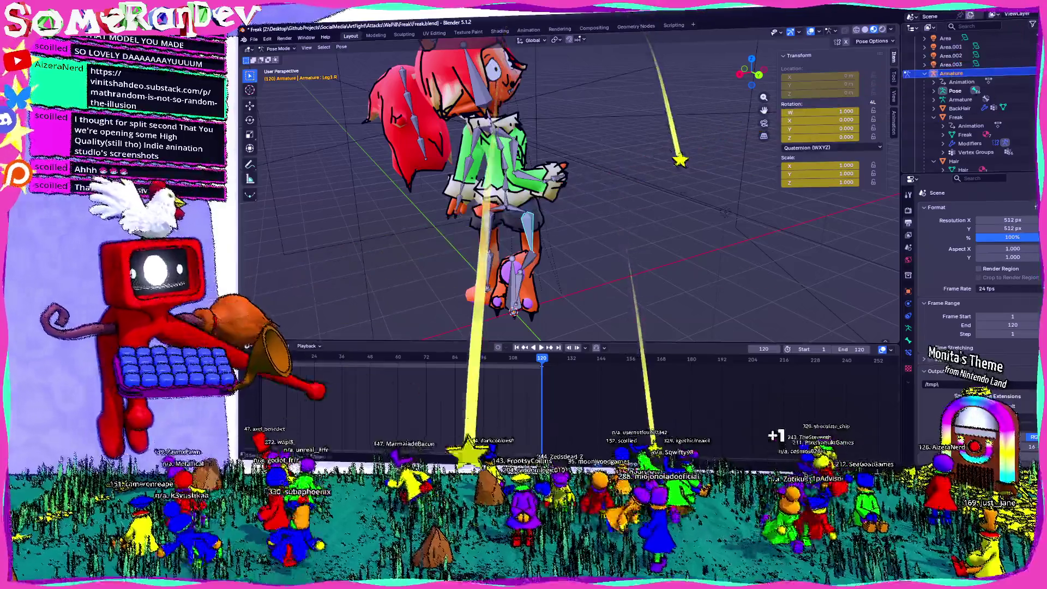
key(space)
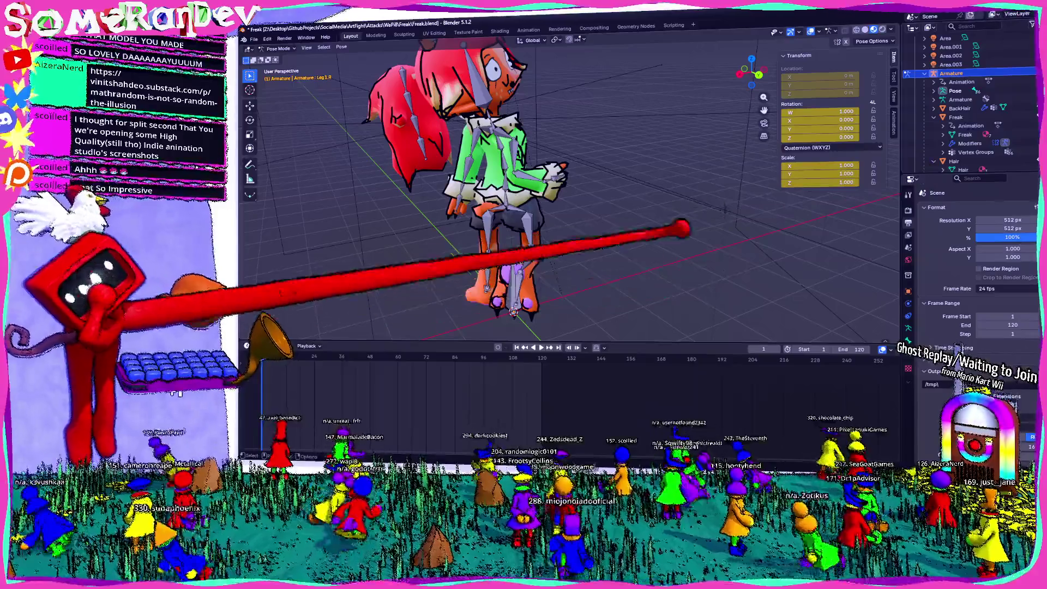
click(829, 147)
click(798, 179)
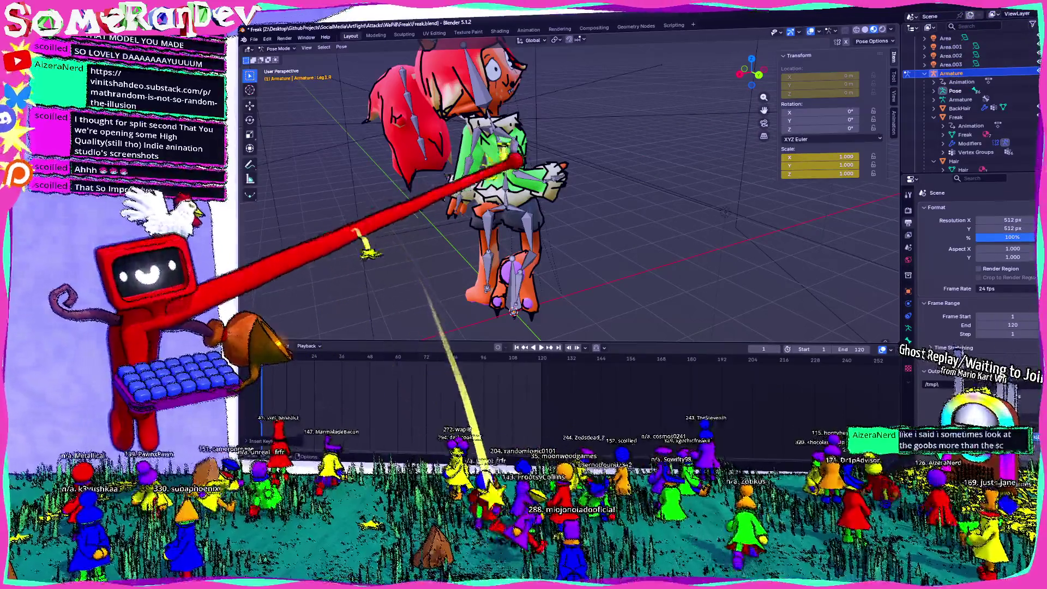
- Select the Spine3 bone, return to Object Mode and play the animation
click(506, 159)
click(282, 58)
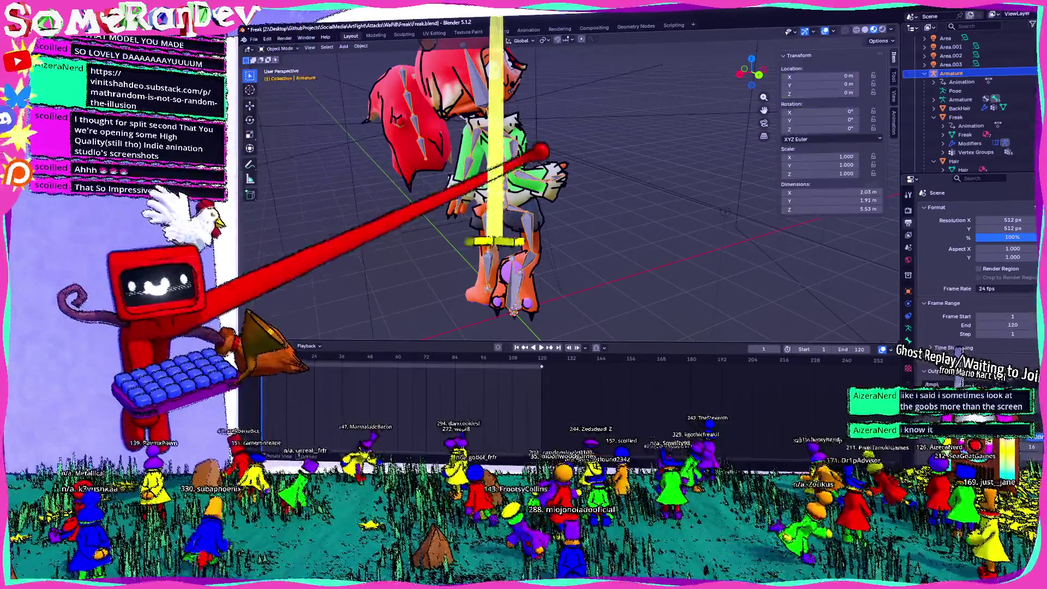
key(space)
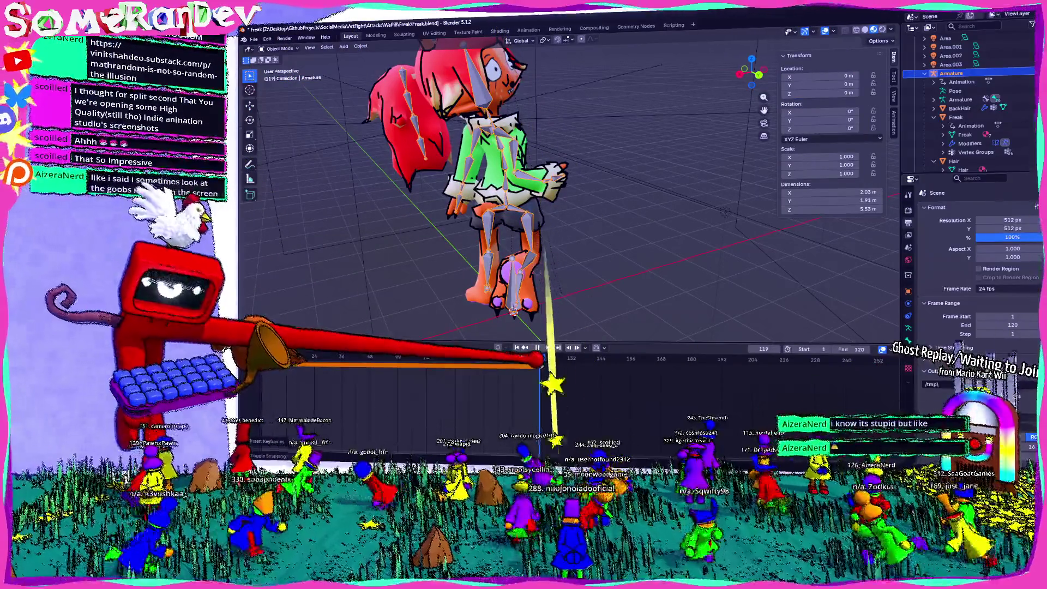
key(space)
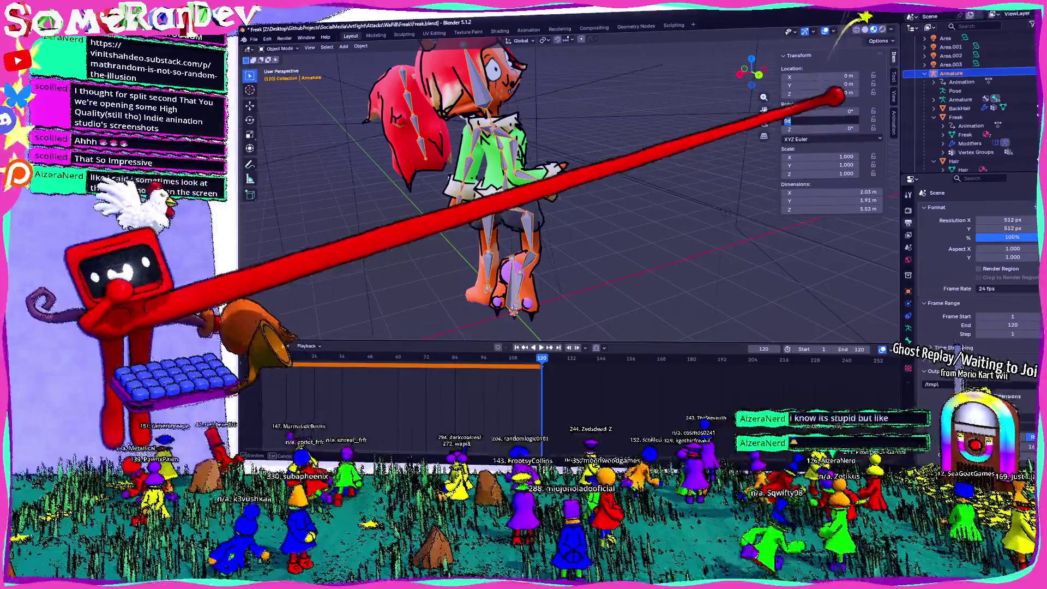
- Keyframe the armature at a 360° Y rotation and play back the spin
text(360)
key(Return)
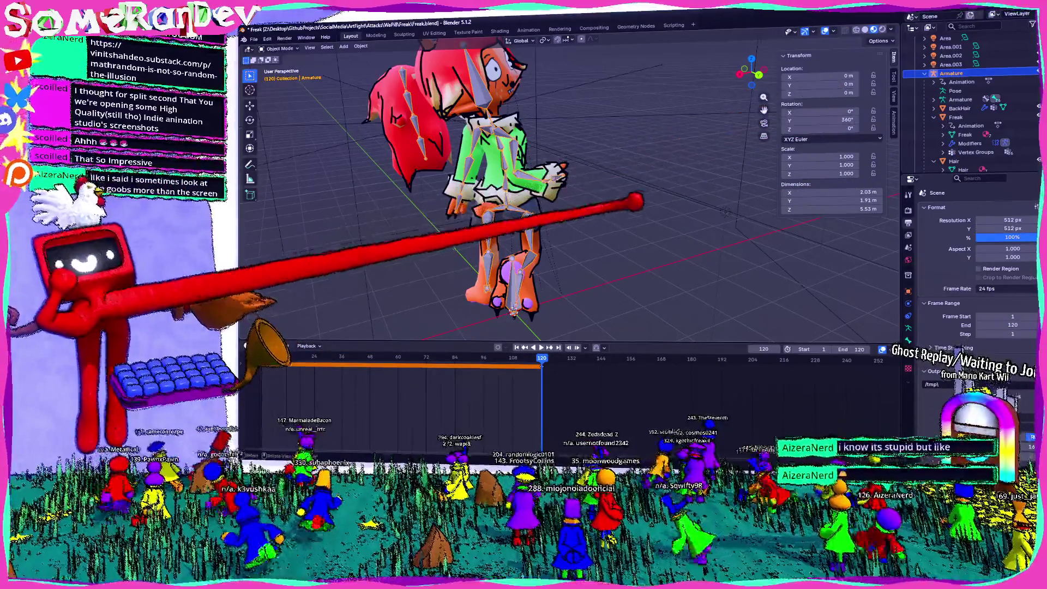
key(i)
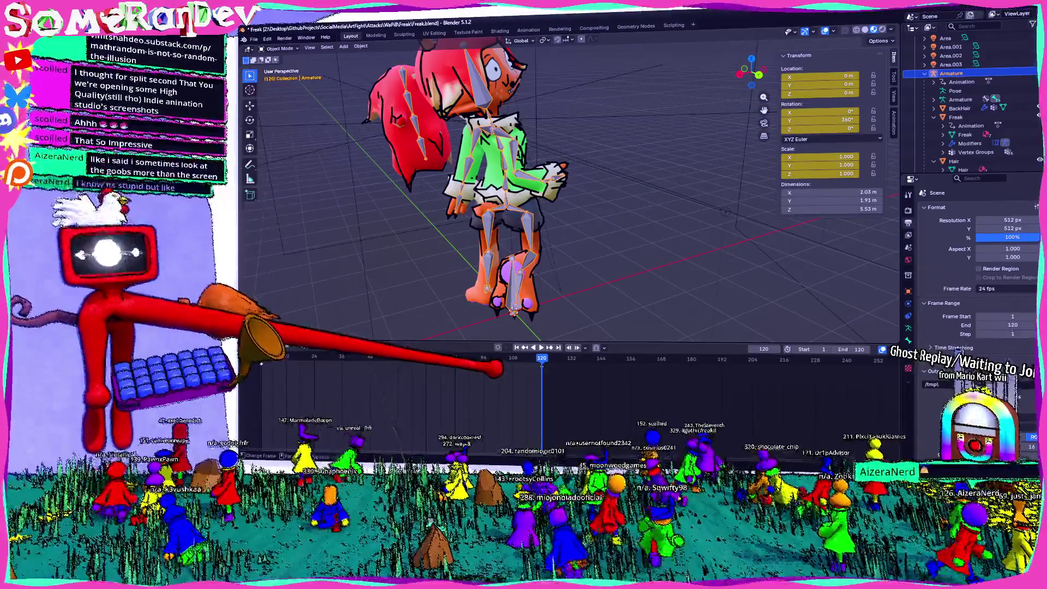
key(space)
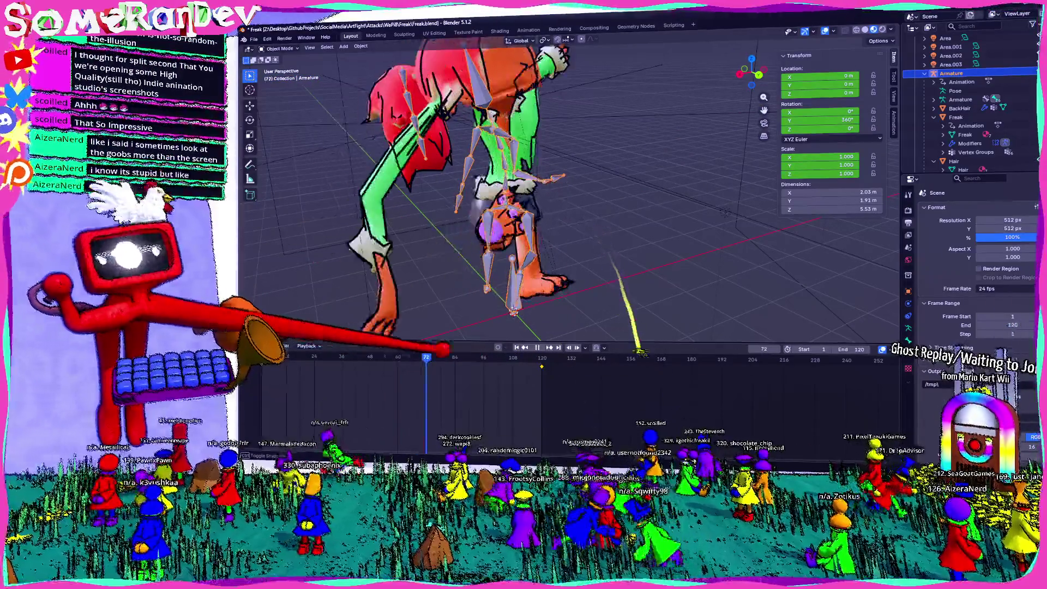
key(space)
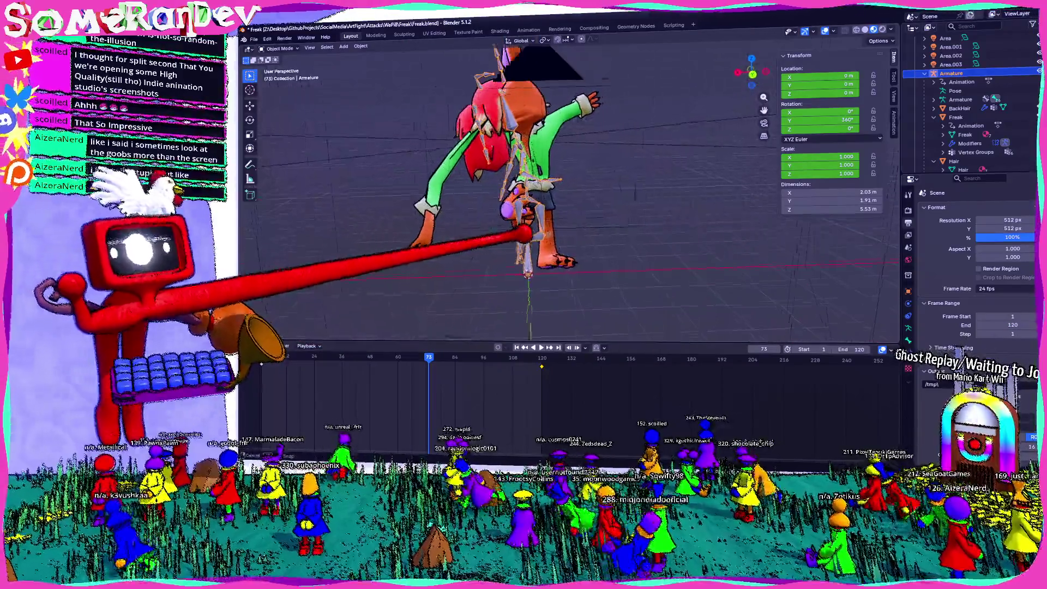
key(space)
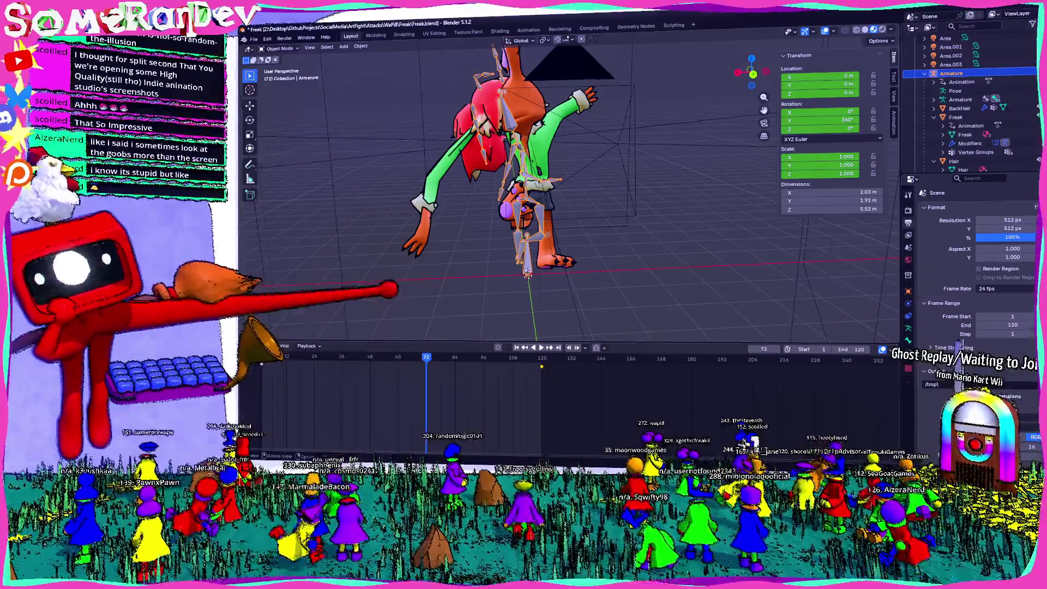
- Play the spin in reverse from a few frames back, then enter Pose Mode
key(Left)
key(Left)
key(Left)
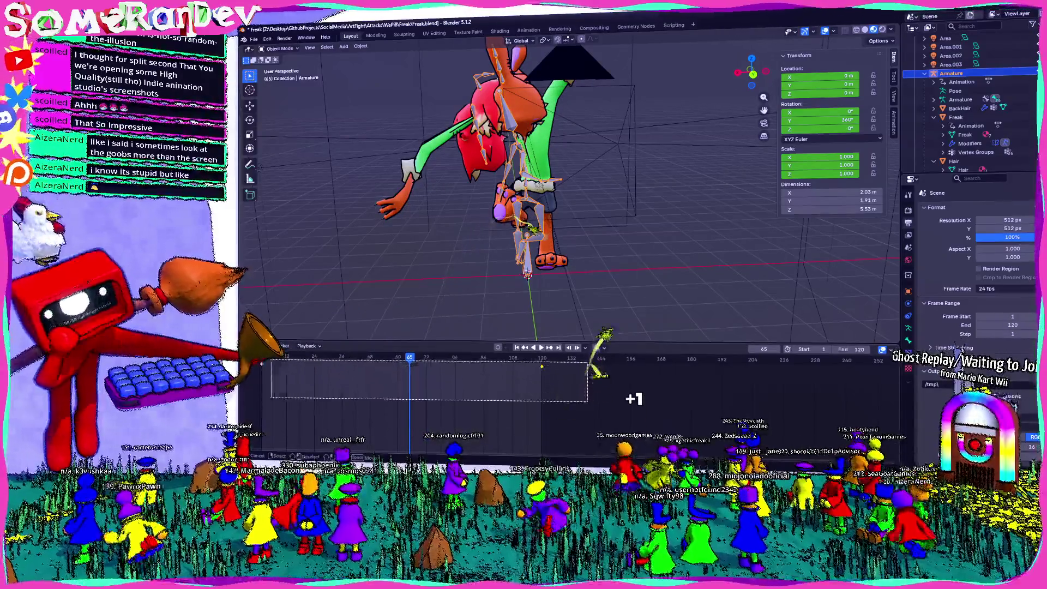
key(shift+ctrl+space)
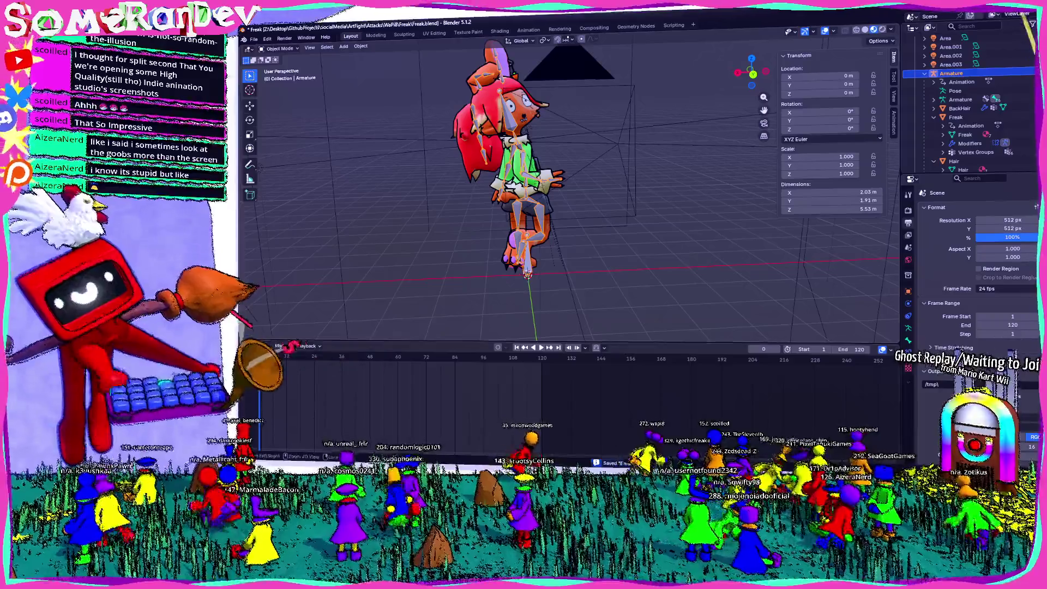
key(space)
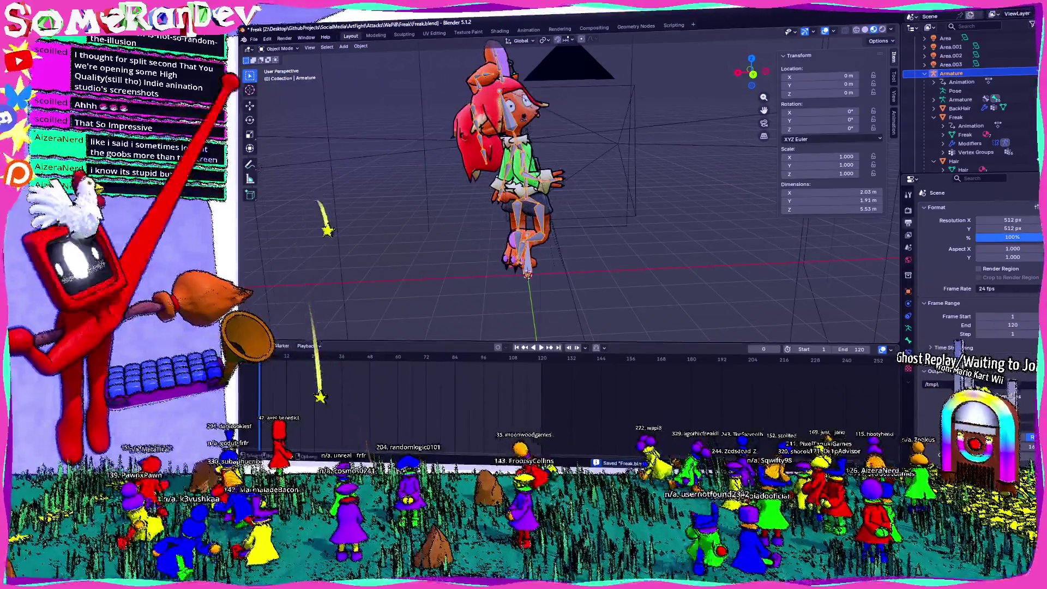
click(285, 75)
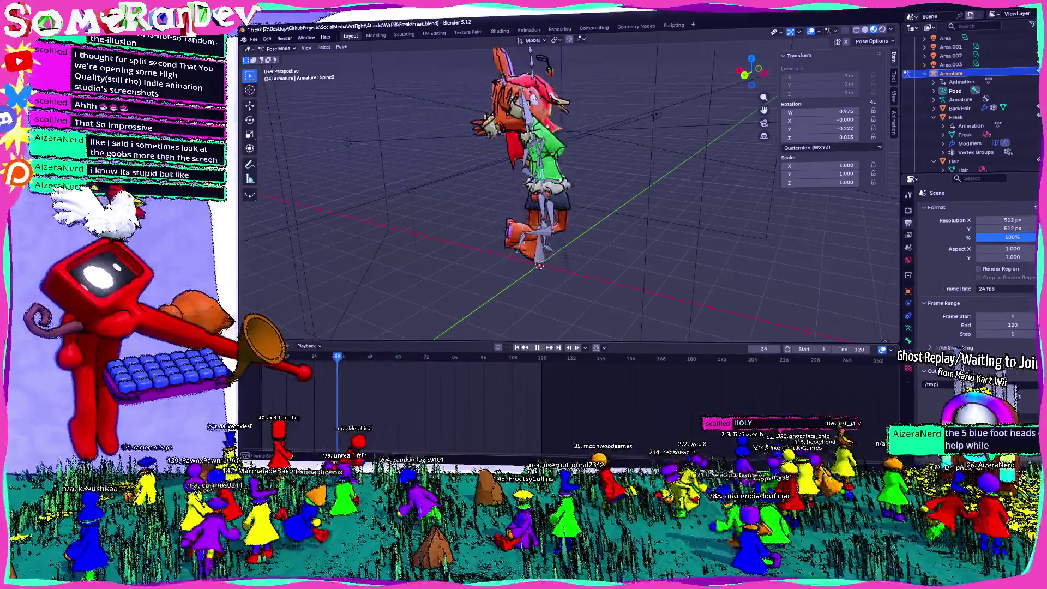
- Keyframe the current pose of all the armature's bones at frame 1
key(Escape)
scroll(546, 191, up, 5)
middle_drag(546, 191, 600, 185)
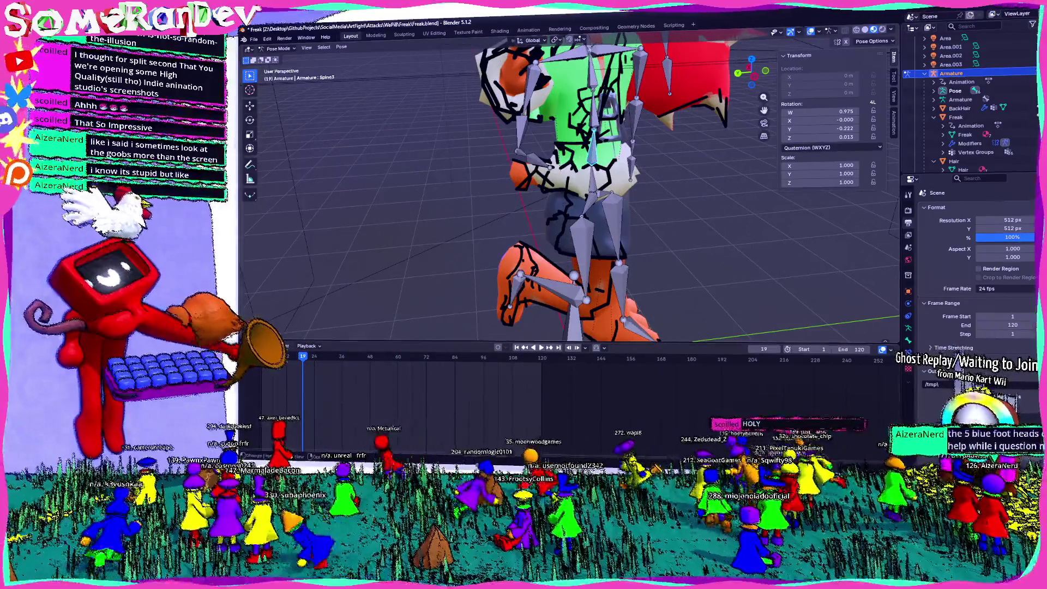
key(space)
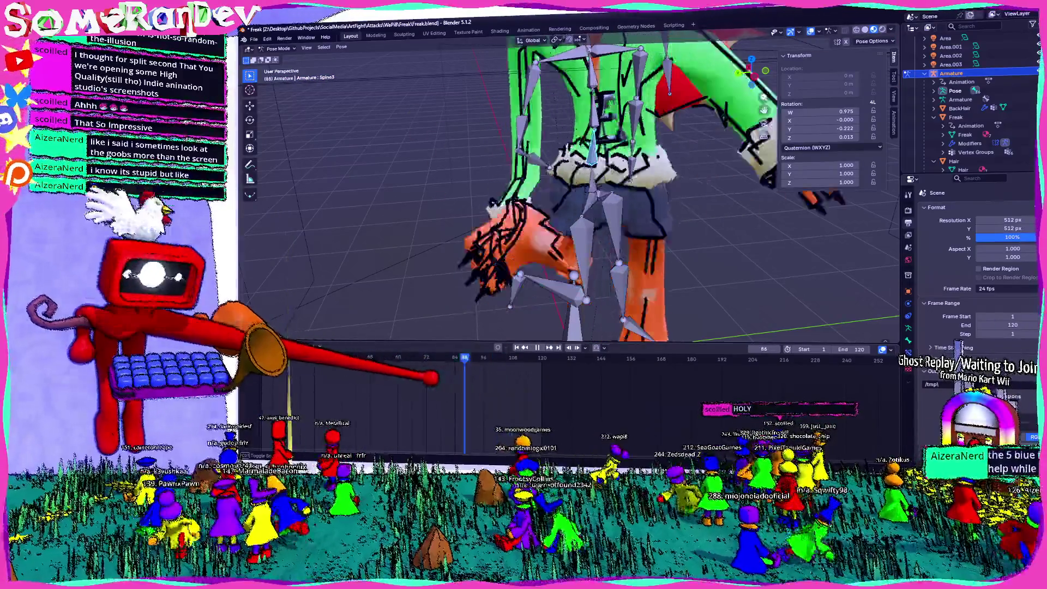
middle_drag(567, 191, 545, 197)
scroll(567, 191, down, 5)
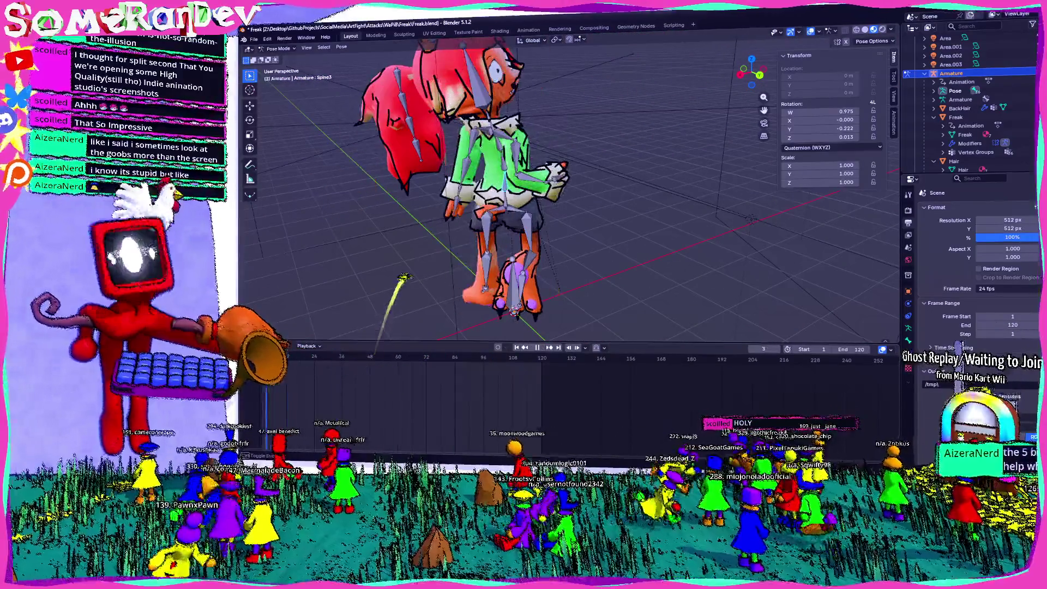
key(space)
key(a)
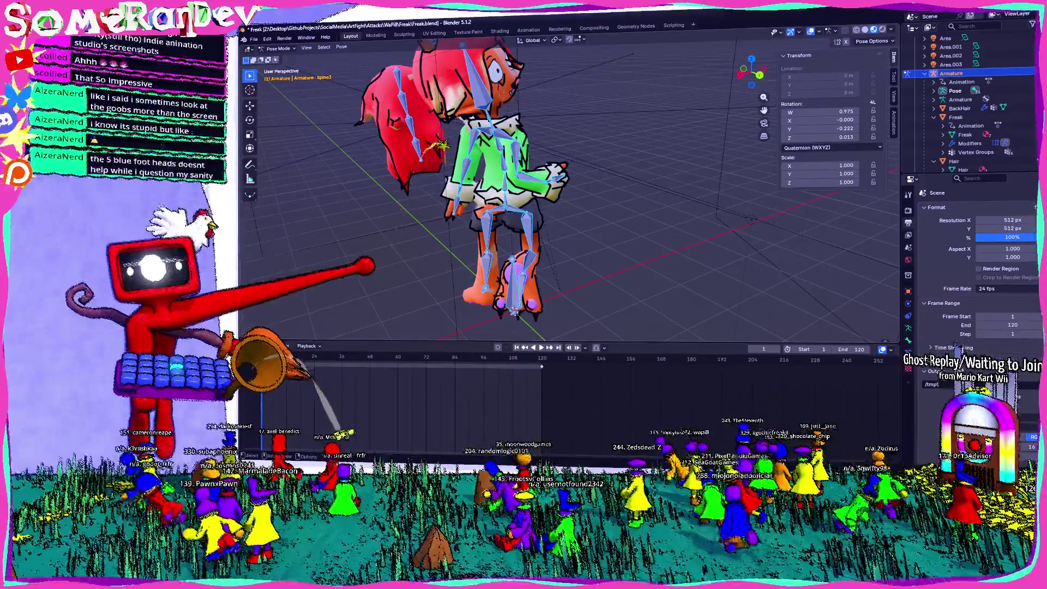
key(i)
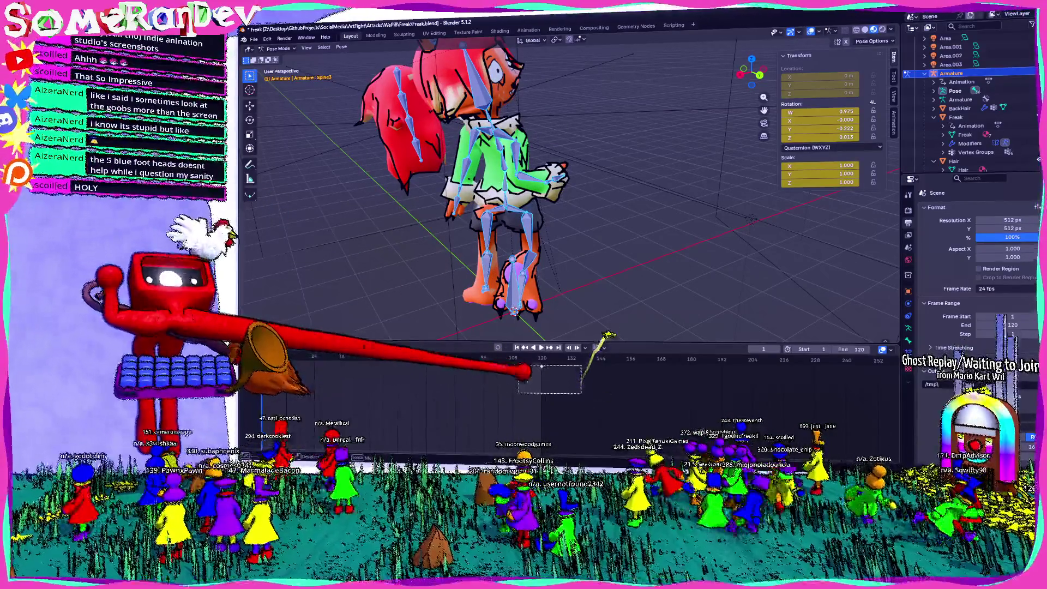
- Replay the animation from the start and save Freak.blend
key(space)
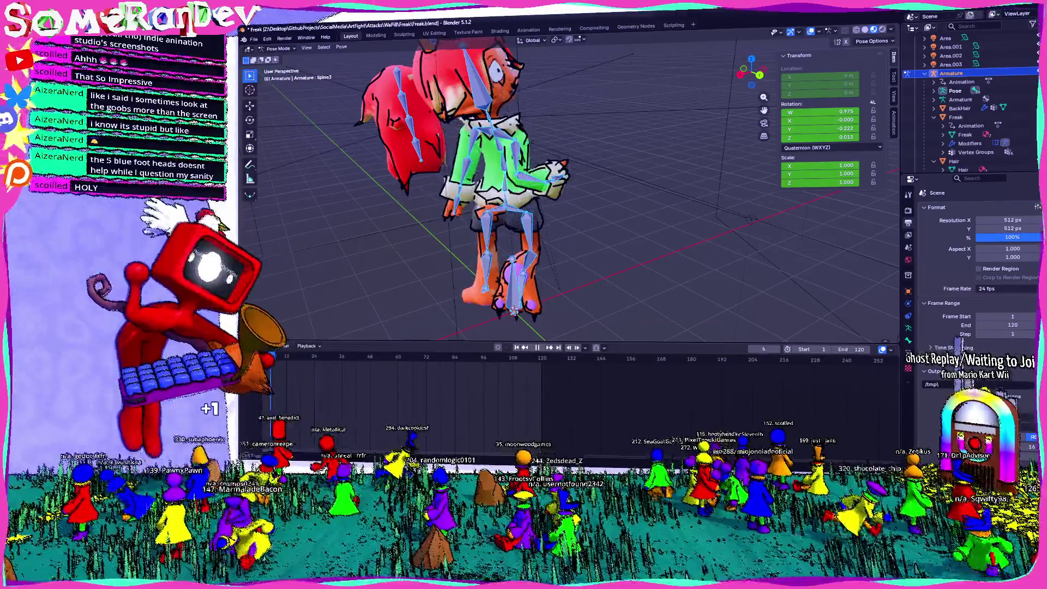
key(space)
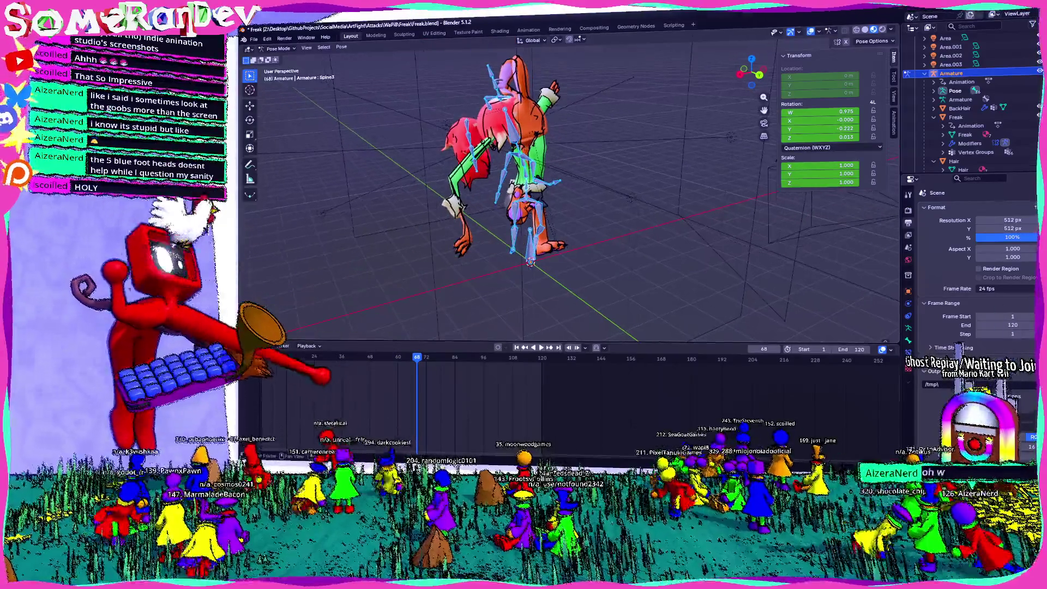
key(shift+Left)
key(space)
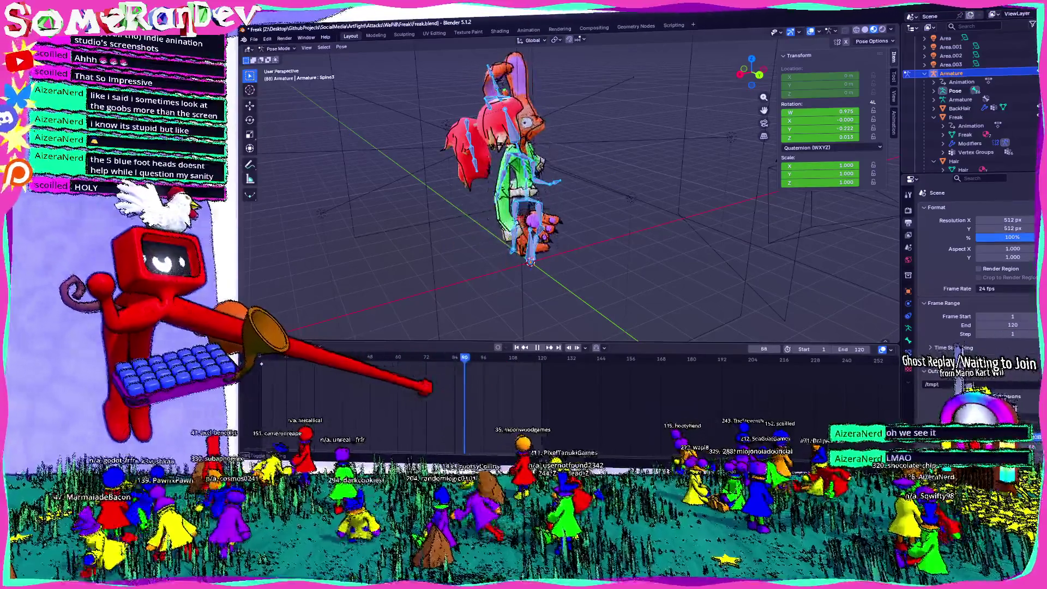
mouse_move(358, 313)
middle_down()
mouse_move(514, 229)
mouse_move(643, 250)
mouse_move(655, 261)
mouse_move(605, 266)
mouse_move(650, 281)
mouse_move(509, 227)
middle_up()
key(ctrl+s)
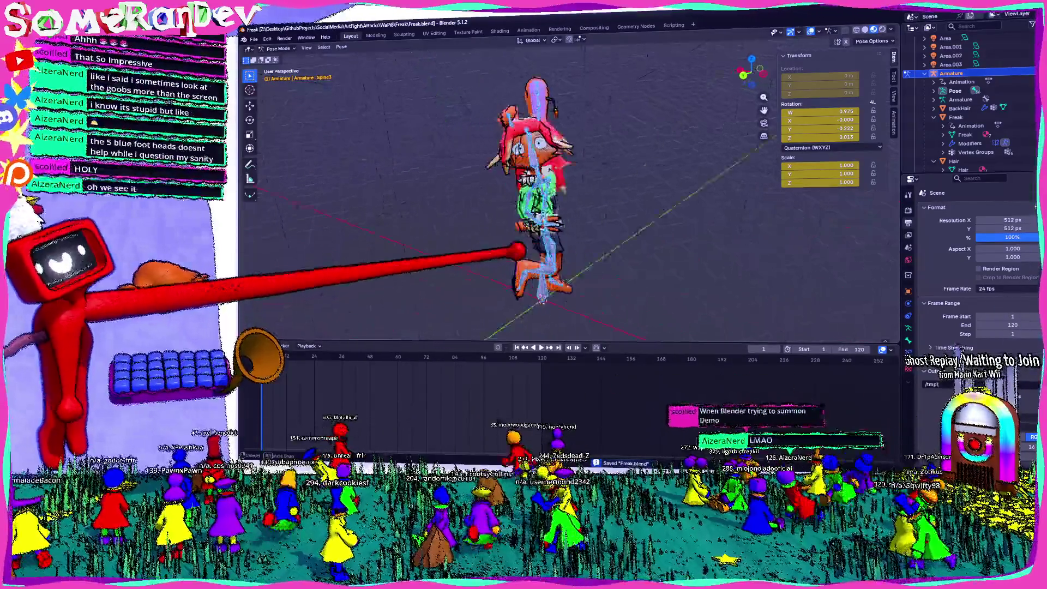
- Hide the armature and scrub the animation through to frame 120
scroll(632, 226, up, 4)
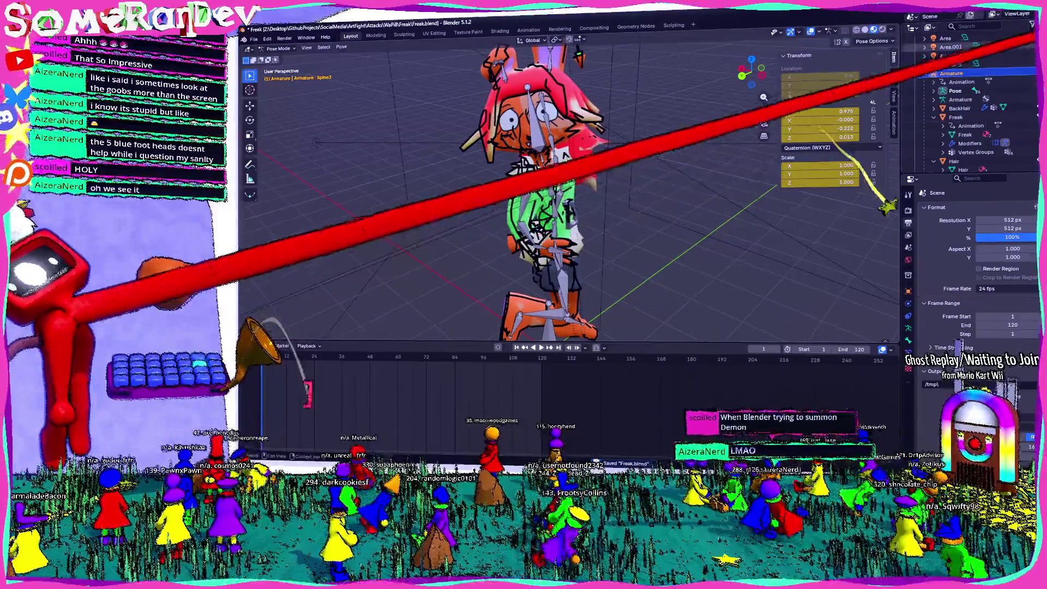
click(1039, 73)
scroll(971, 98, down, 8)
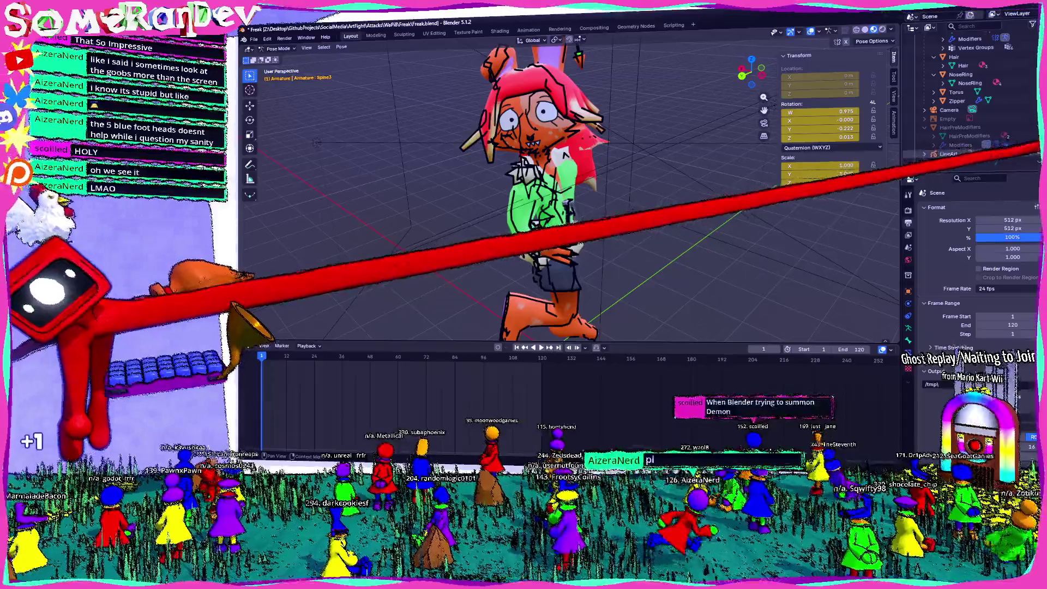
drag(280, 357, 517, 357)
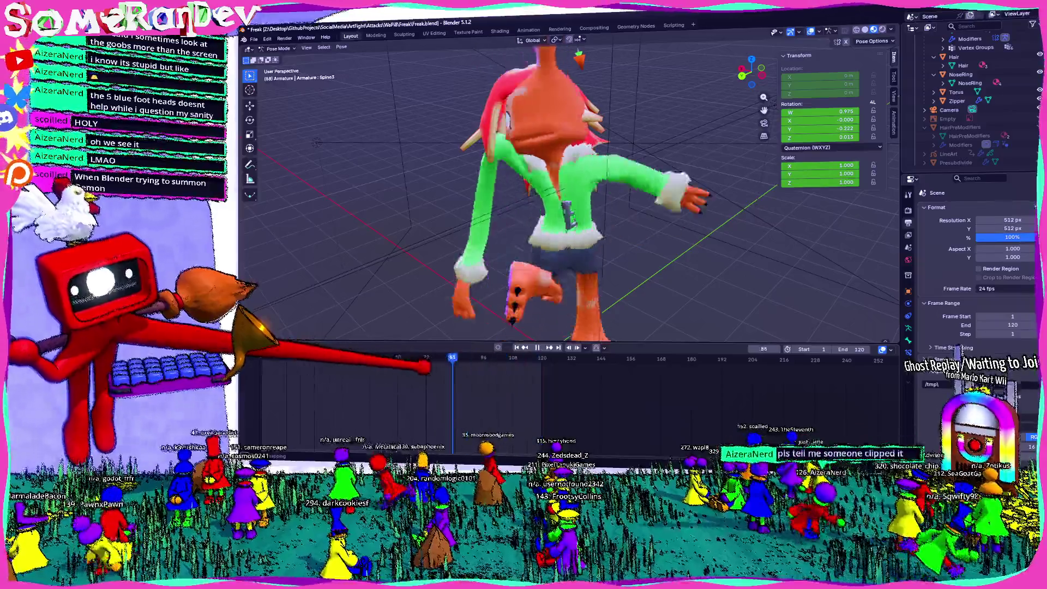
drag(275, 357, 523, 357)
key(space)
key(space)
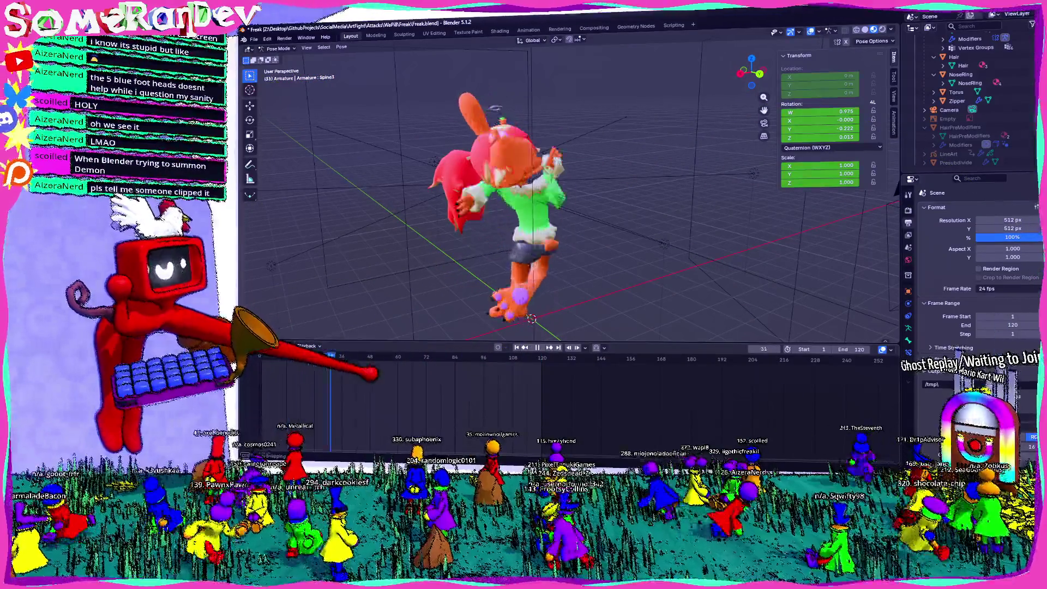
key(space)
middle_drag(545, 229, 545, 185)
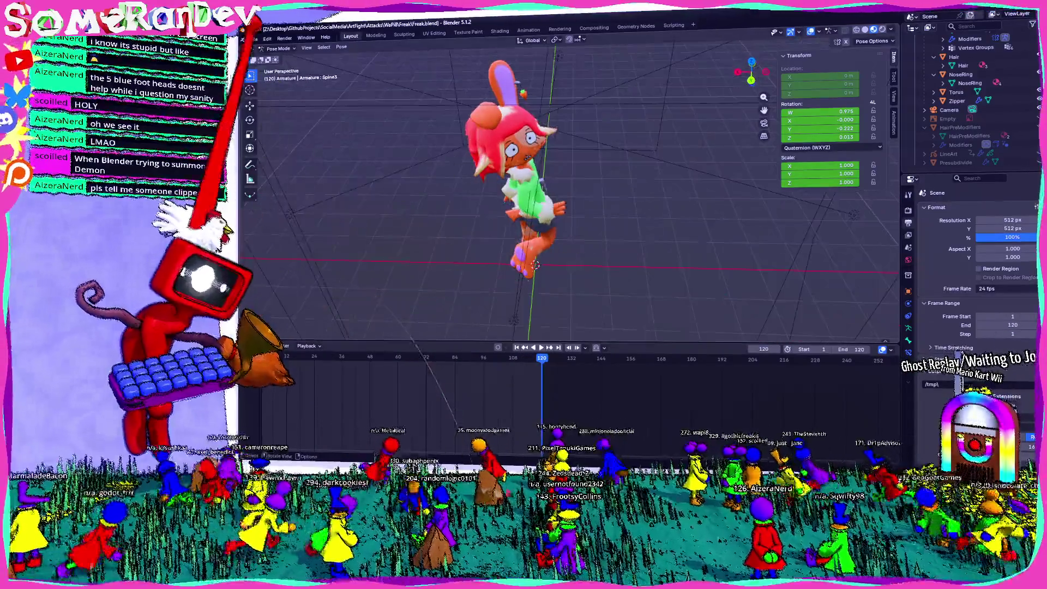
- Return to Object Mode and keyframe the character's reset transforms at frame 1
click(282, 58)
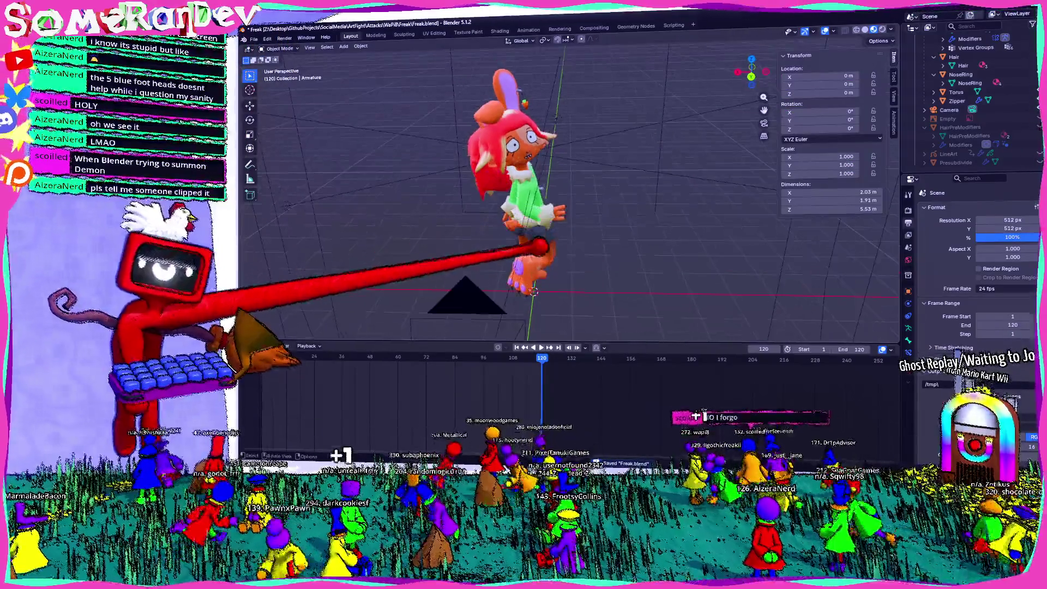
key(space)
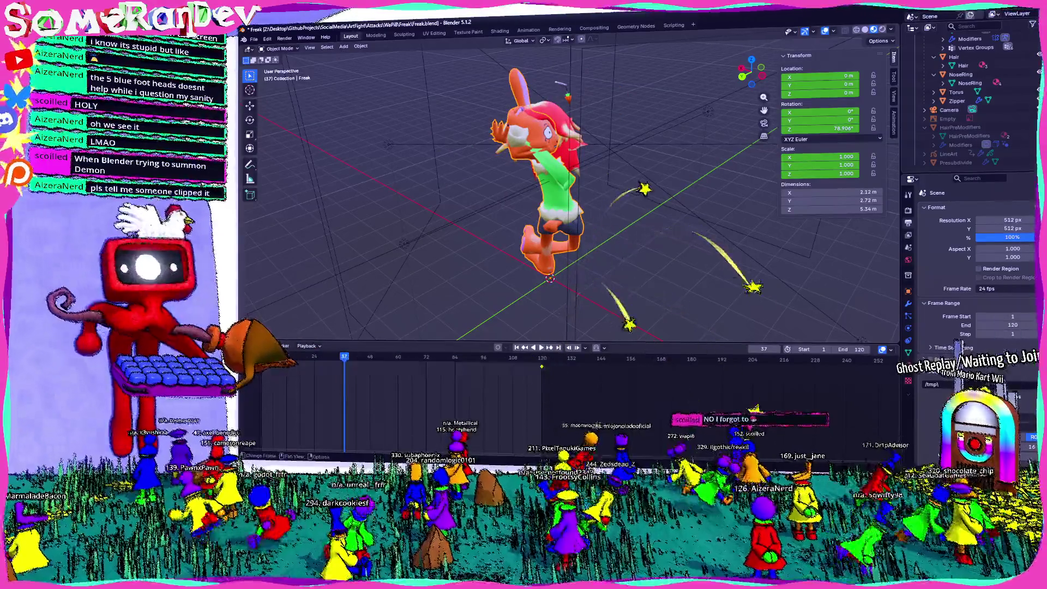
key(ctrl+z)
key(Escape)
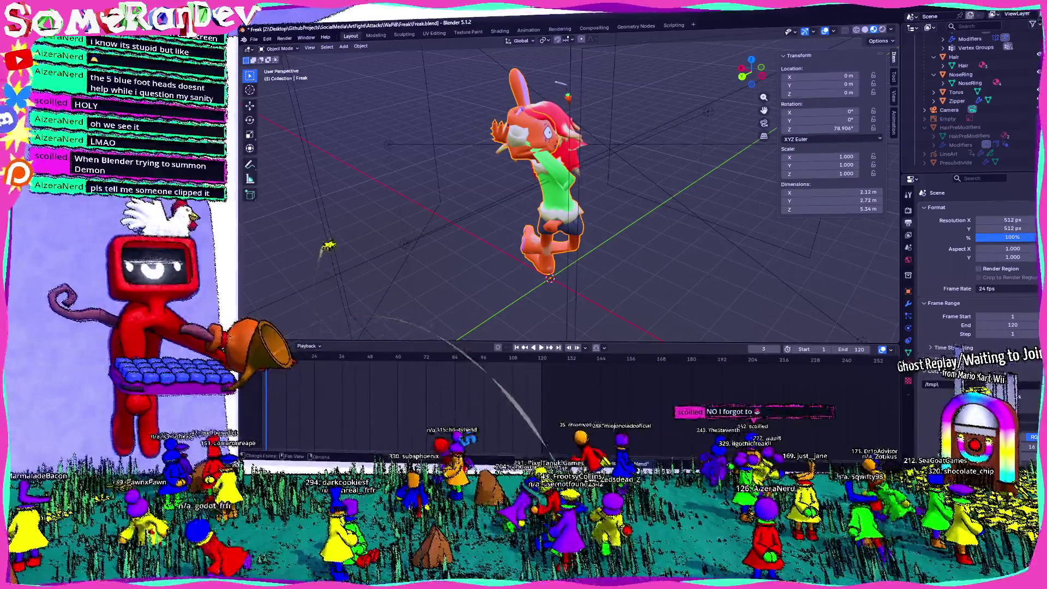
key(ctrl+shift+z)
key(shift+Left)
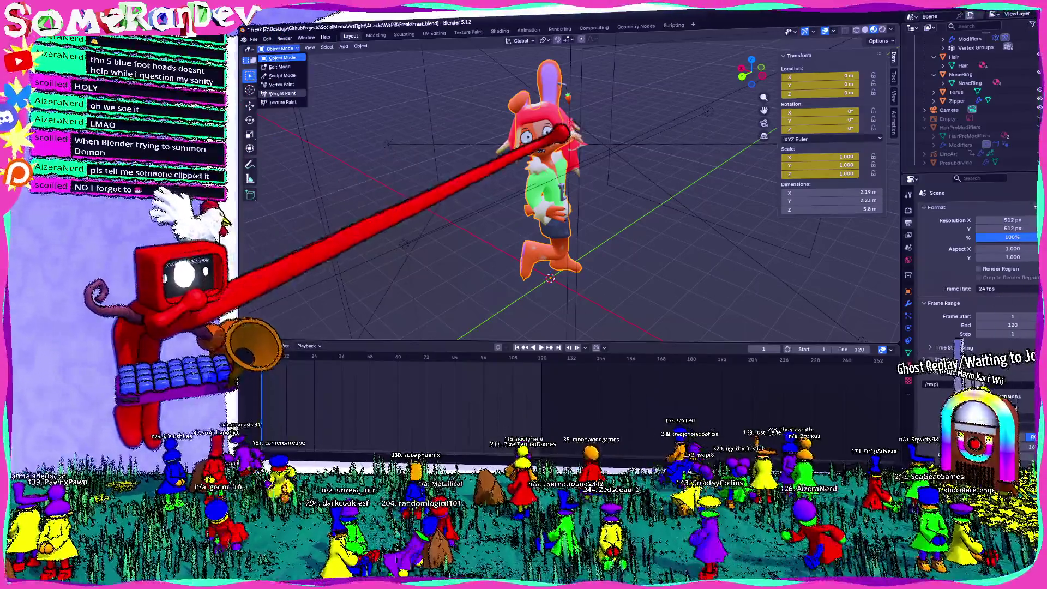
click(282, 58)
- Select Freak, LineArt and then the Armature object in the outliner
click(536, 164)
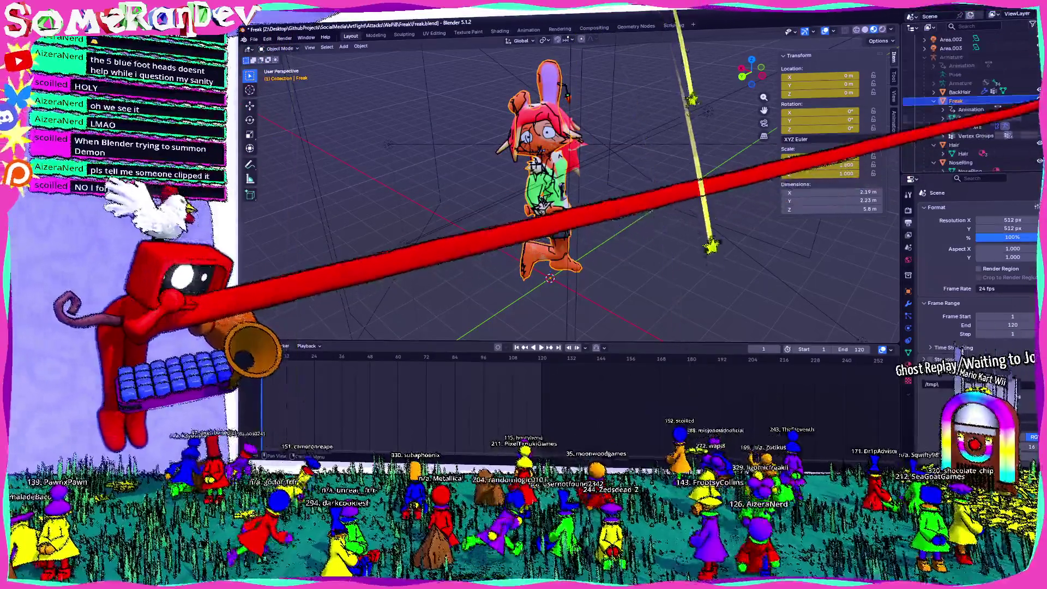
click(536, 164)
mouse_move(536, 163)
middle_down()
mouse_move(545, 136)
mouse_move(537, 114)
middle_up()
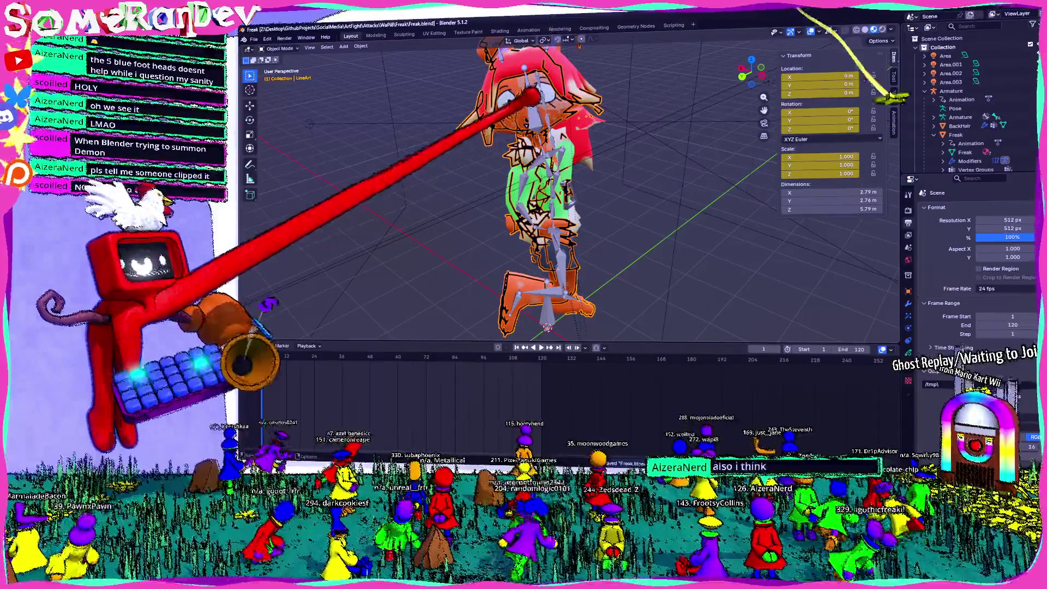
click(951, 90)
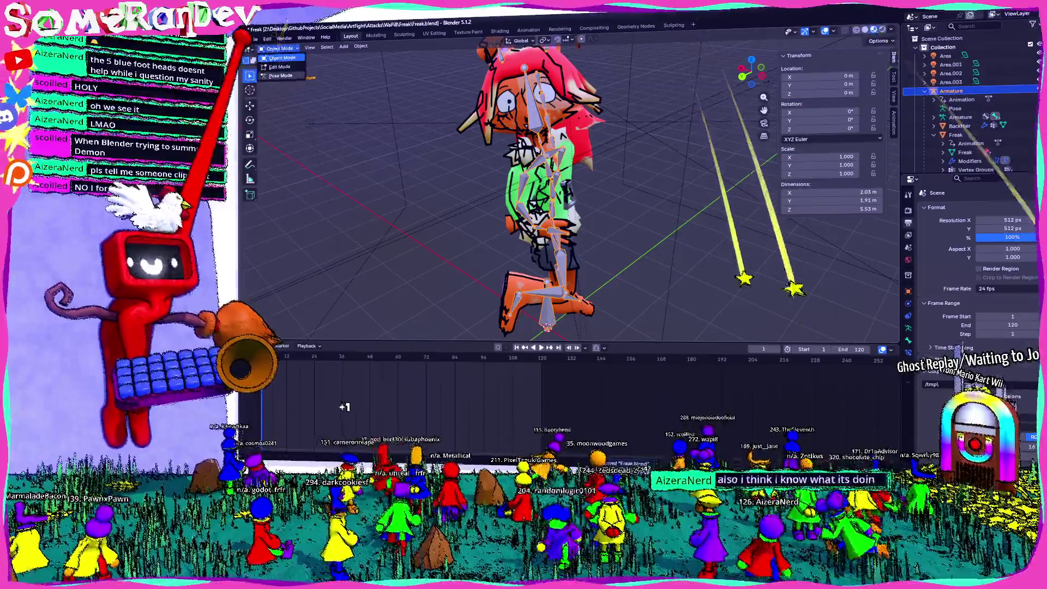
- In Pose Mode, rotate the root Base bone around the global Z axis
key(ctrl+Tab)
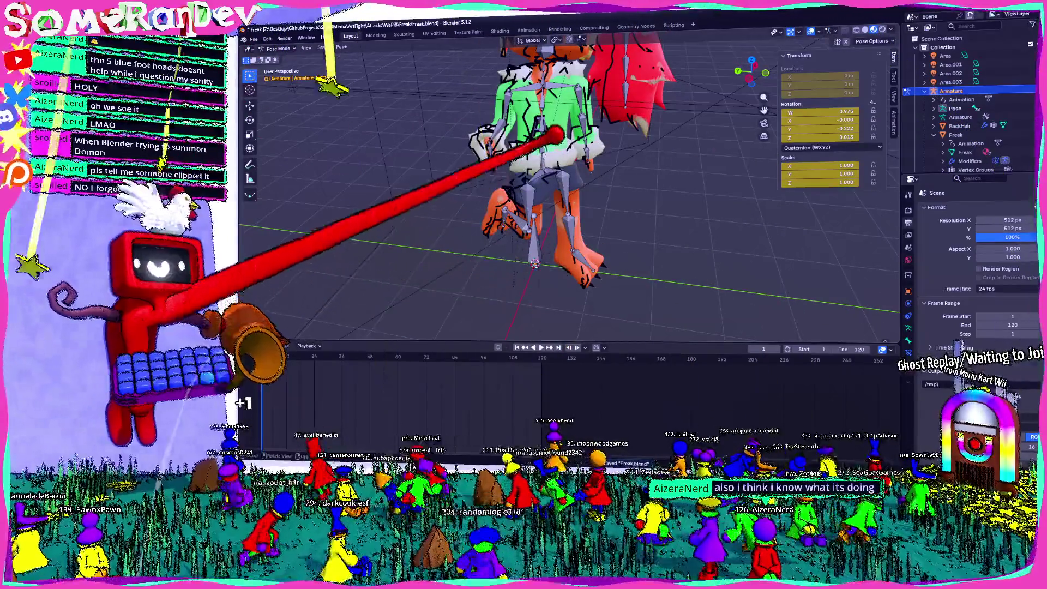
click(535, 264)
scroll(655, 180, down, 3)
key(r)
key(z)
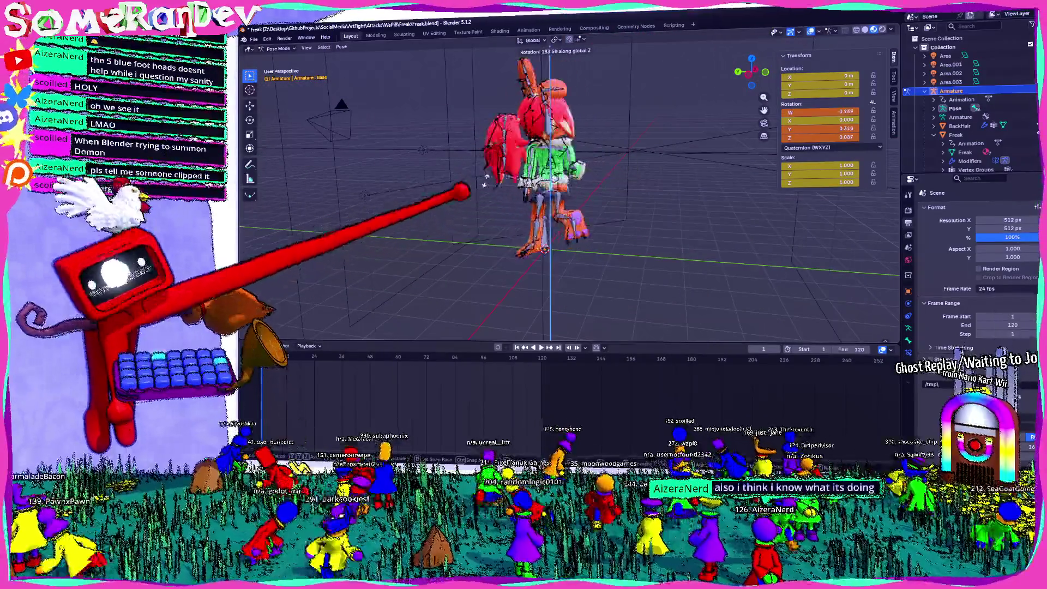
click(671, 200)
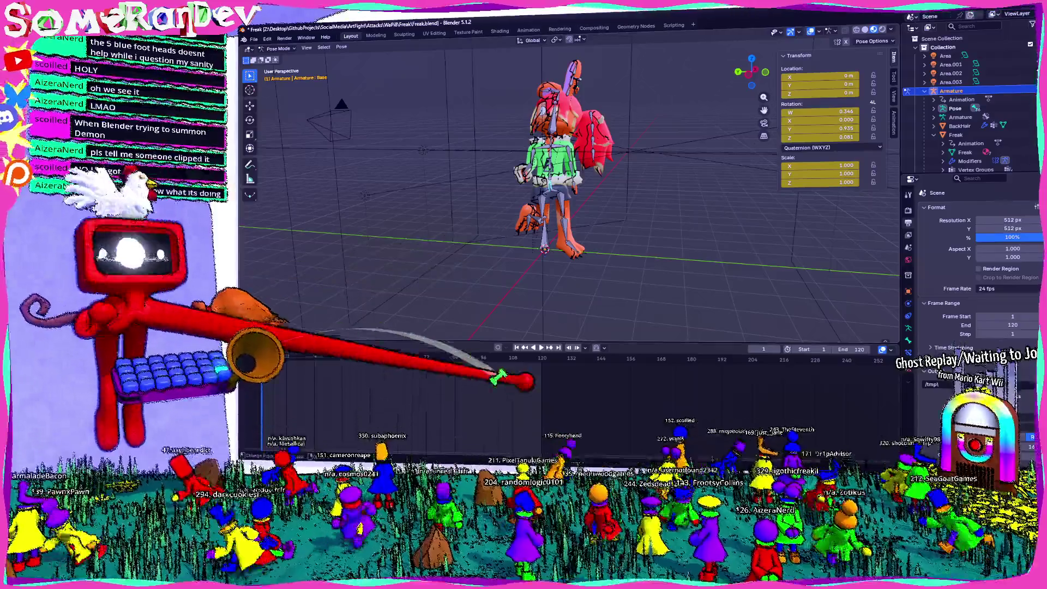
- At the last frame, set Base to XYZ Euler, spin it further around Y, and save
click(546, 357)
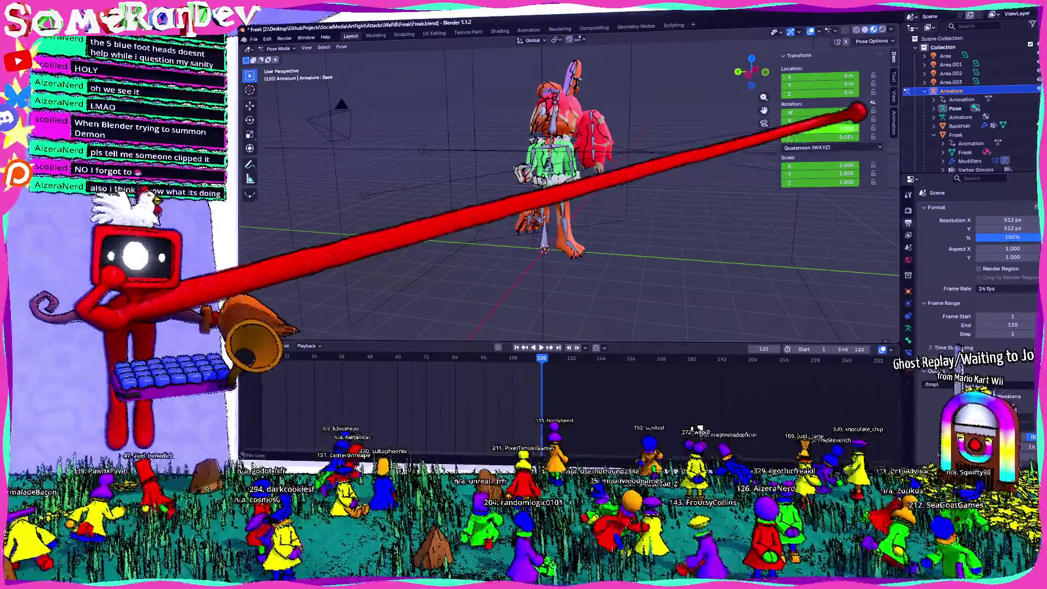
click(831, 148)
click(818, 179)
mouse_move(814, 164)
middle_down()
mouse_move(631, 187)
mouse_move(644, 201)
middle_up()
drag(823, 120, 996, 120)
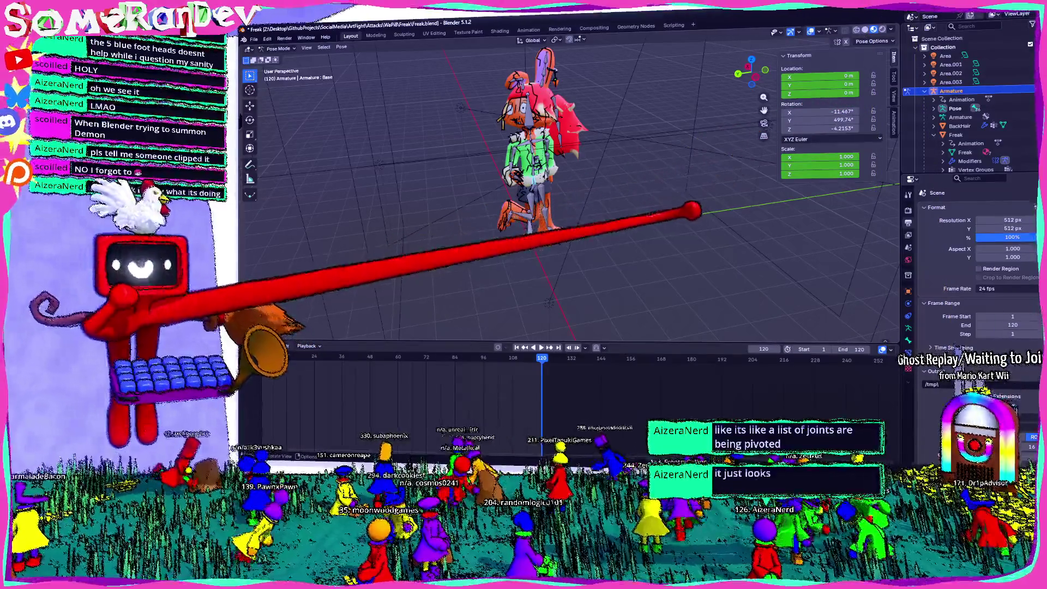
key(ctrl+shift+space)
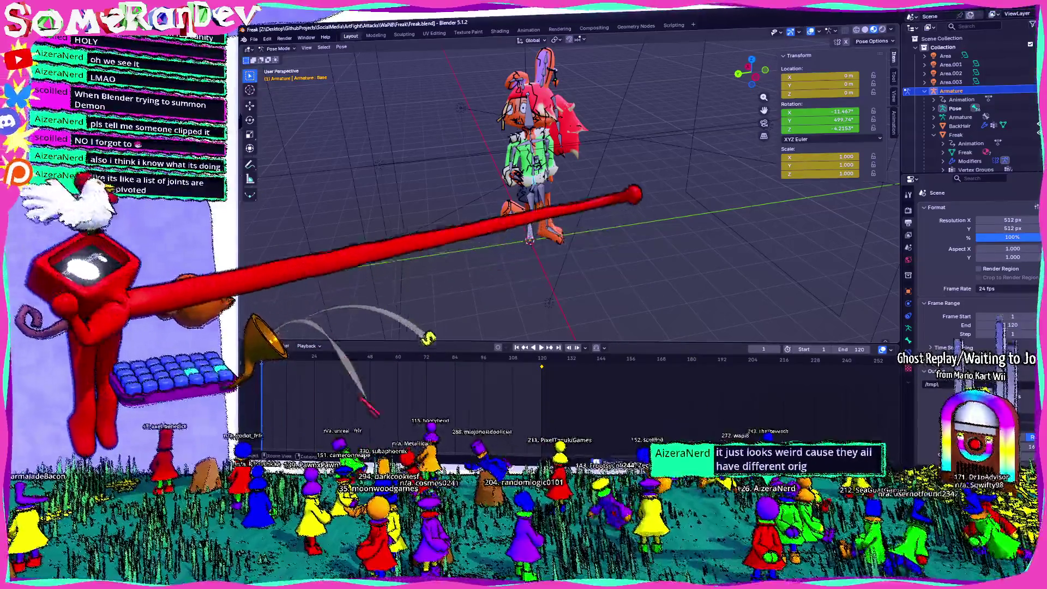
key(ctrl+s)
- Enter a Y rotation of 139.74° for the Base bone and play the animation
double_click(818, 119)
text(139.74)
key(Return)
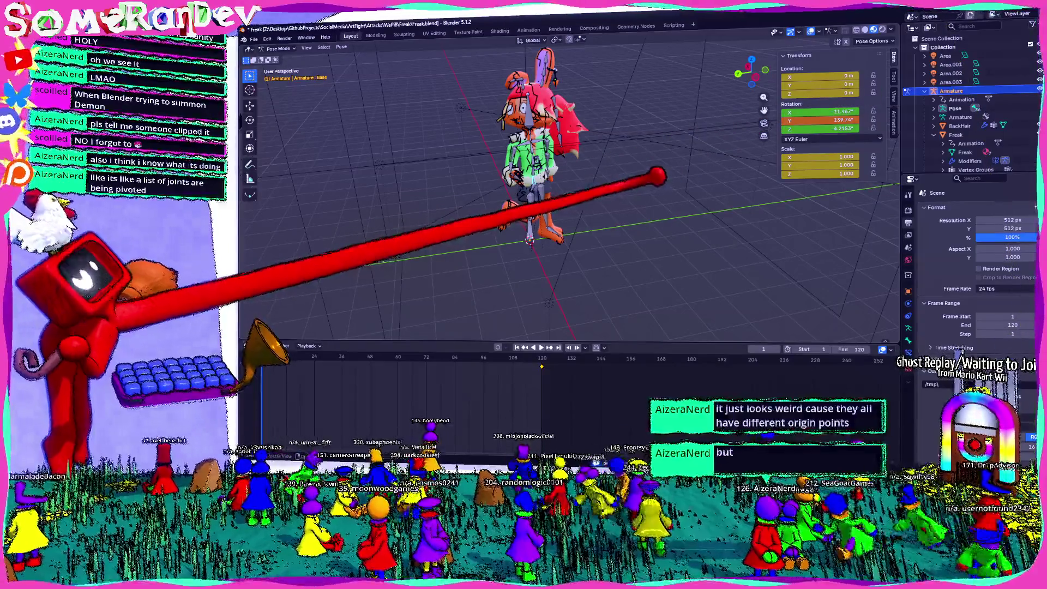
key(space)
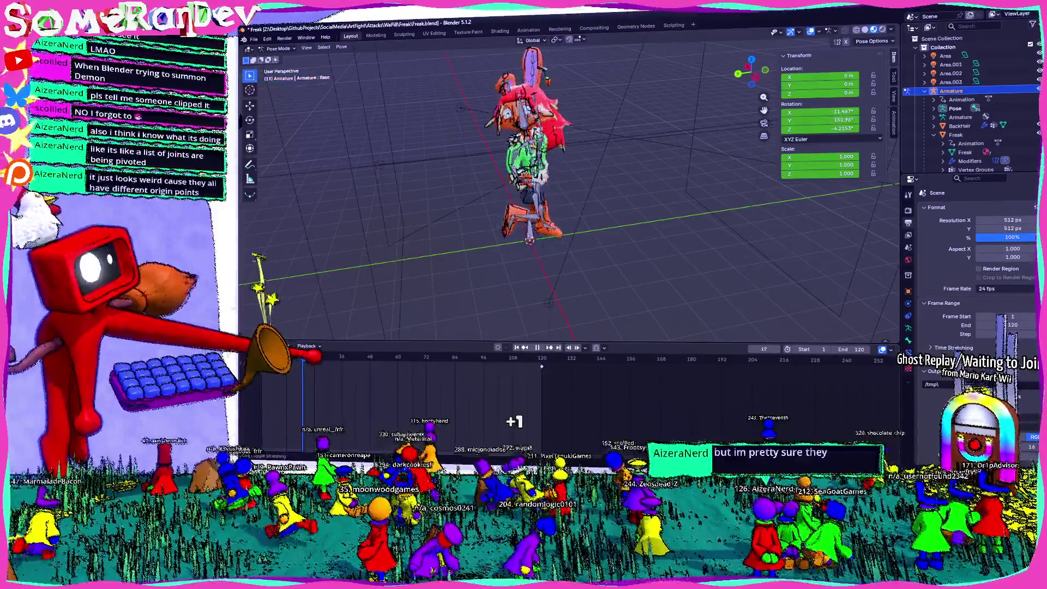
key(space)
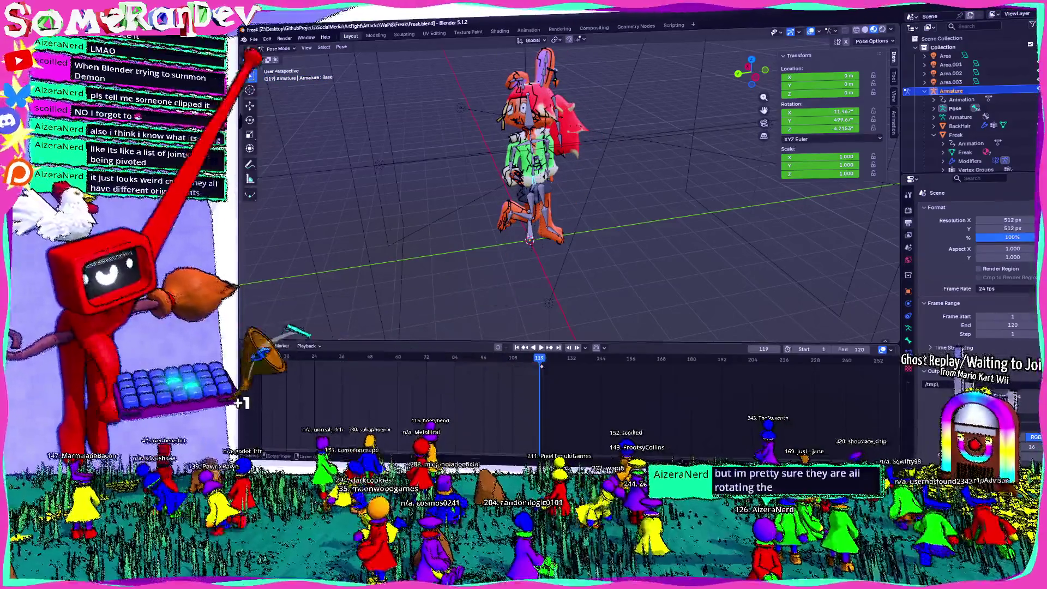
click(306, 48)
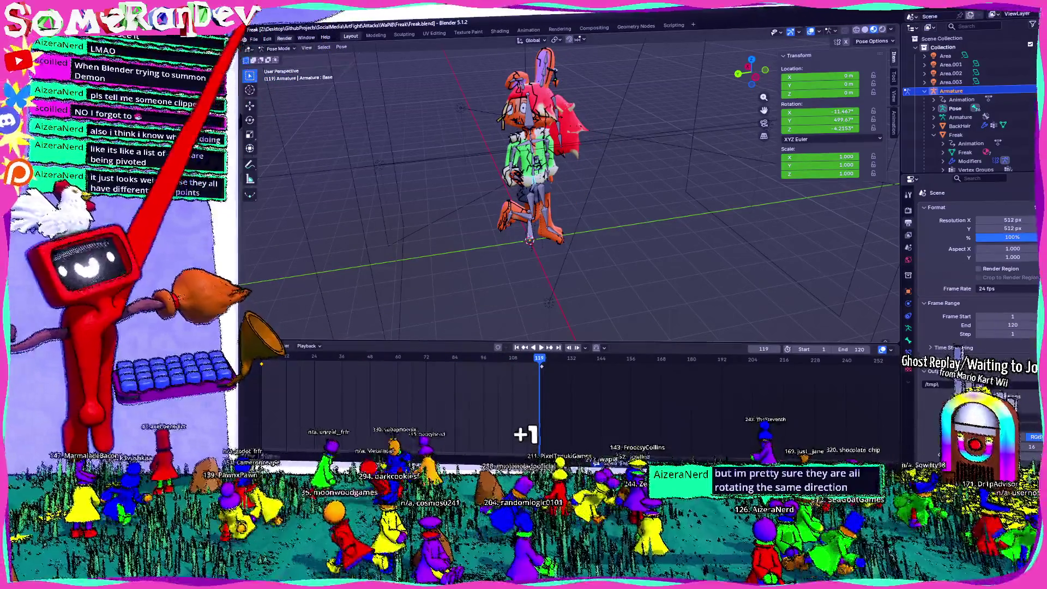
right_click(270, 354)
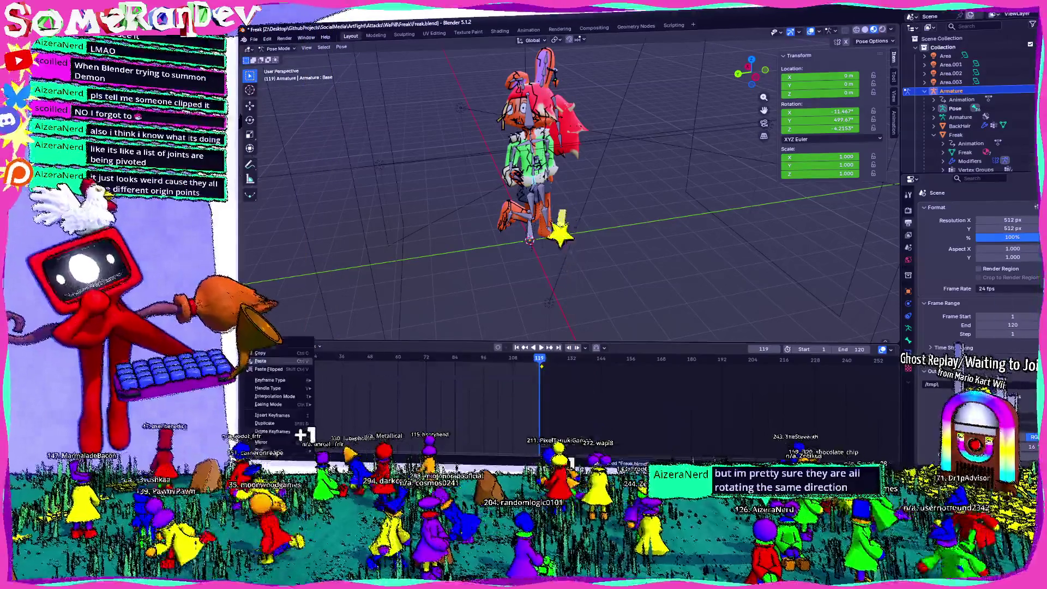
- Change the Base bone keyframes' interpolation type, then start rendering the whole animation
mouse_move(275, 397)
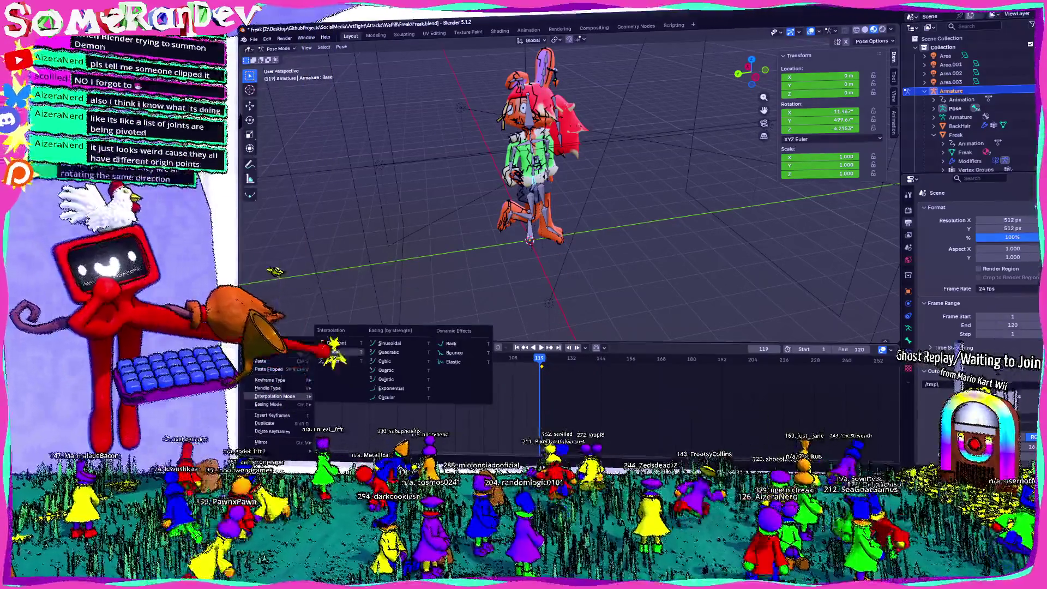
click(334, 352)
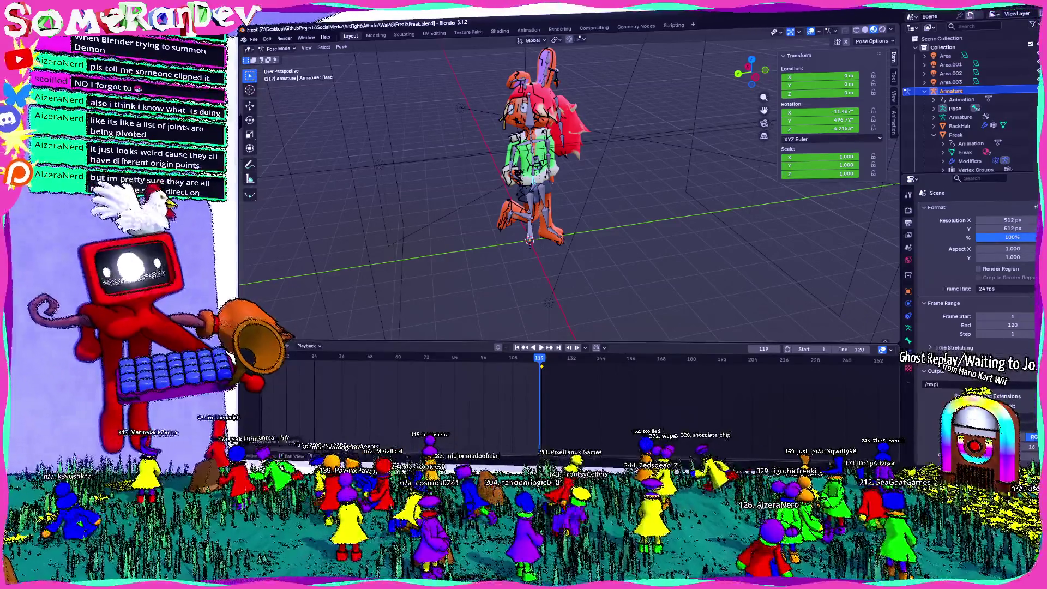
mouse_move(322, 248)
middle_down()
mouse_move(480, 233)
mouse_move(452, 234)
mouse_move(464, 234)
middle_up()
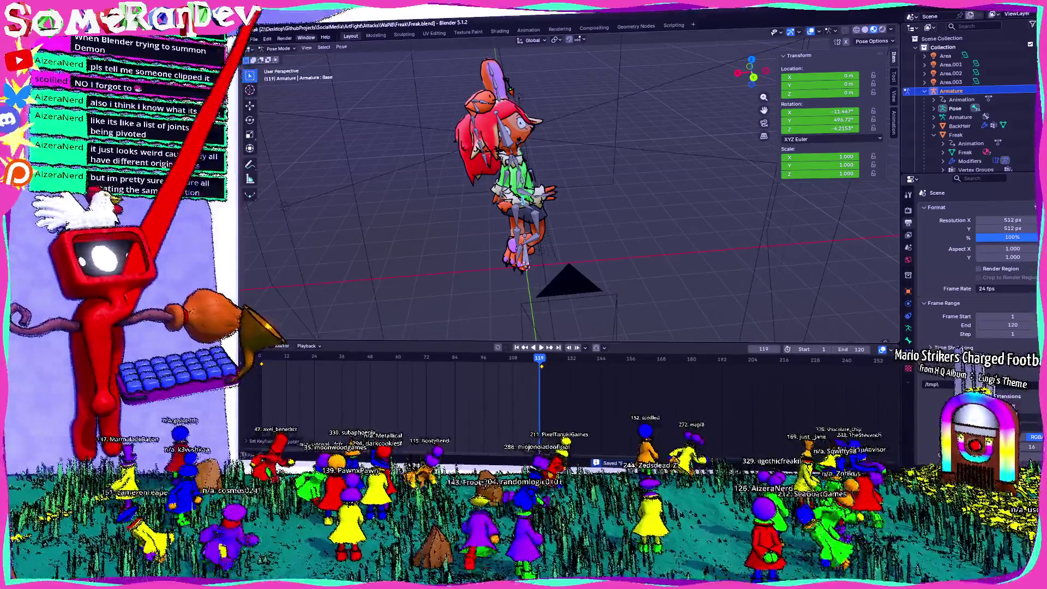
click(284, 38)
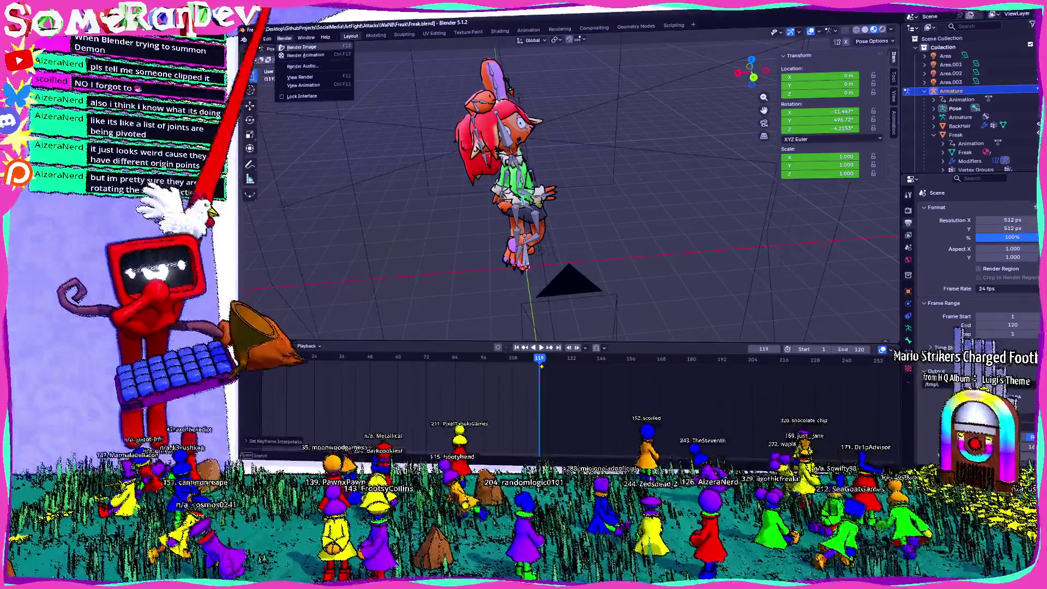
click(297, 54)
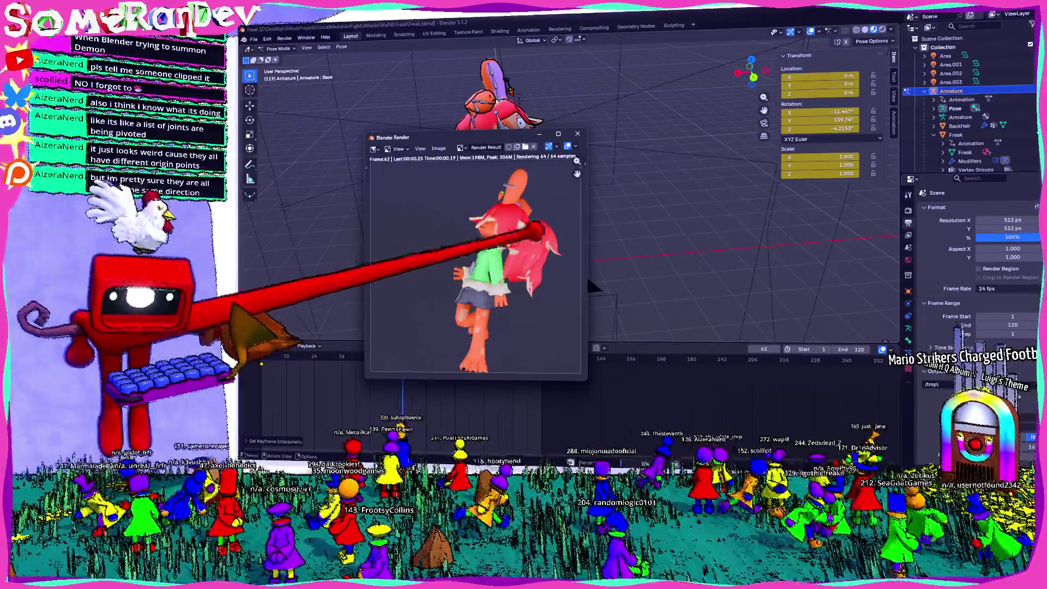
- Maximize the render window, then close it once all 120 frames have rendered
click(558, 134)
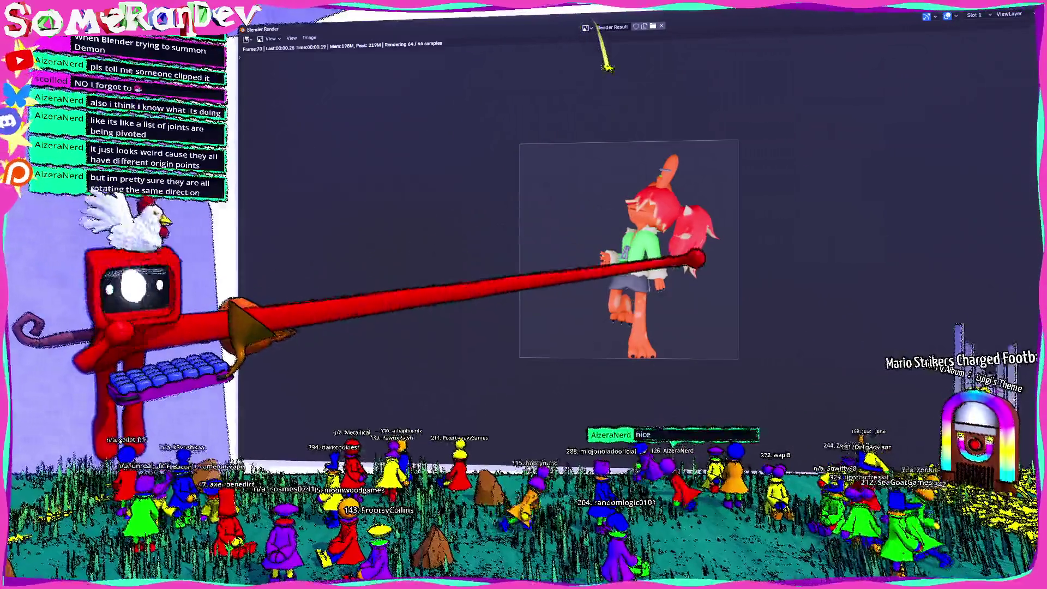
scroll(627, 250, down, 5)
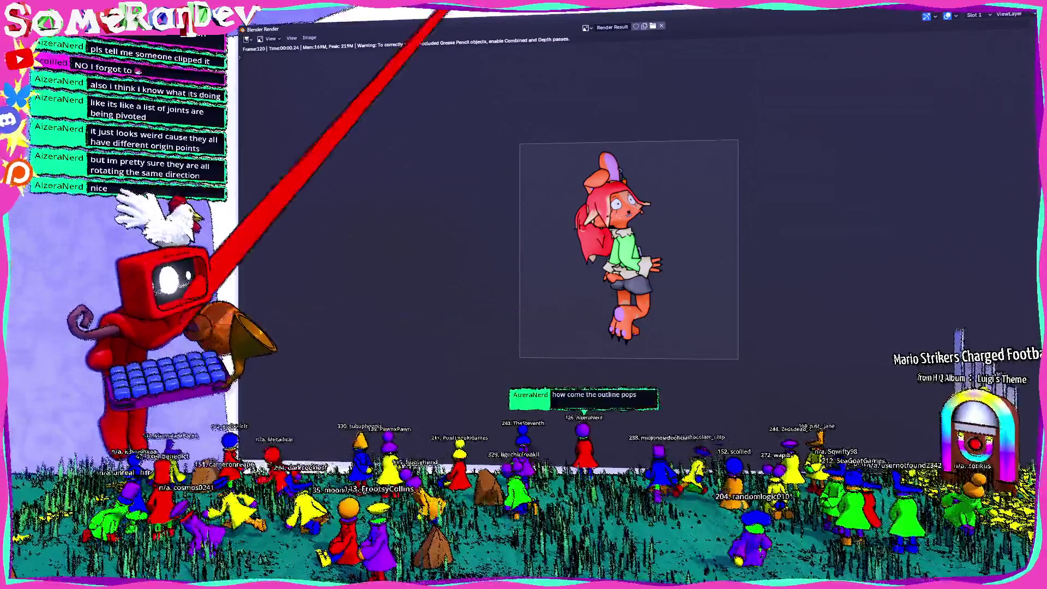
key(Escape)
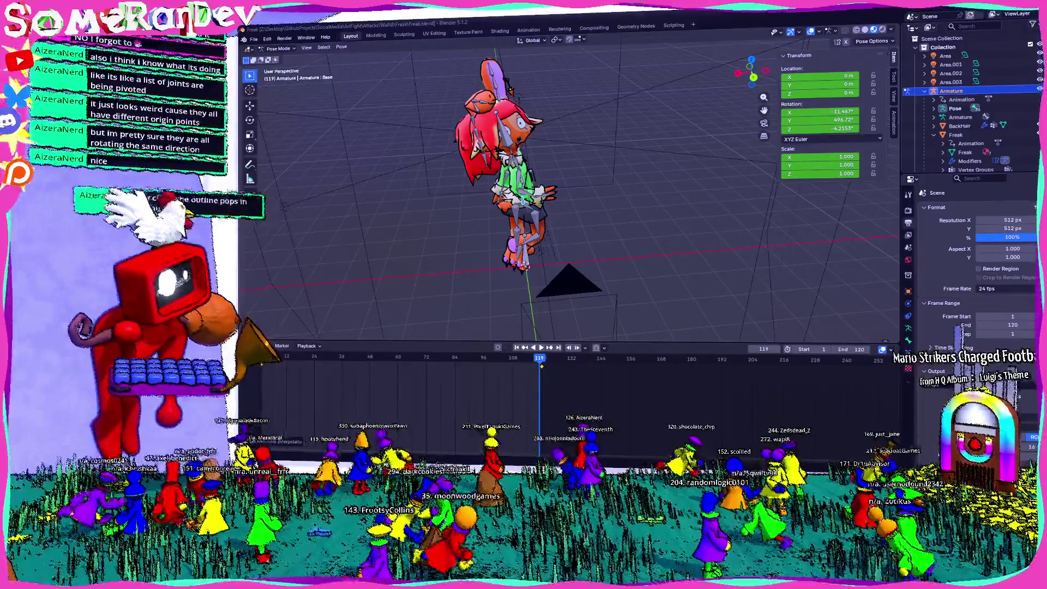
- Load the rendered 0001.png sequence into Aseprite as one animation and watch it play
key(alt+Tab)
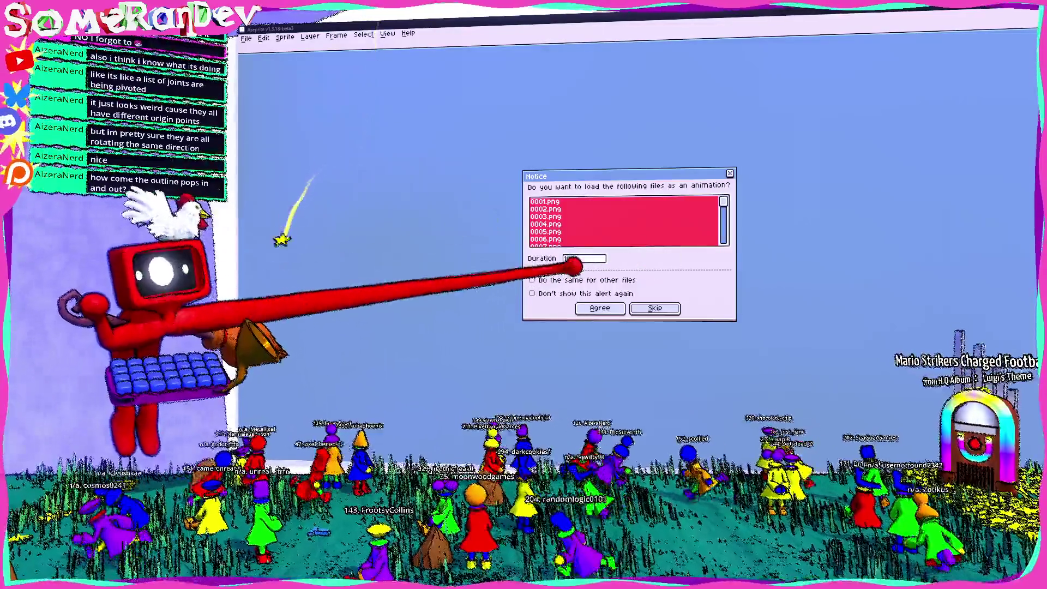
key(Return)
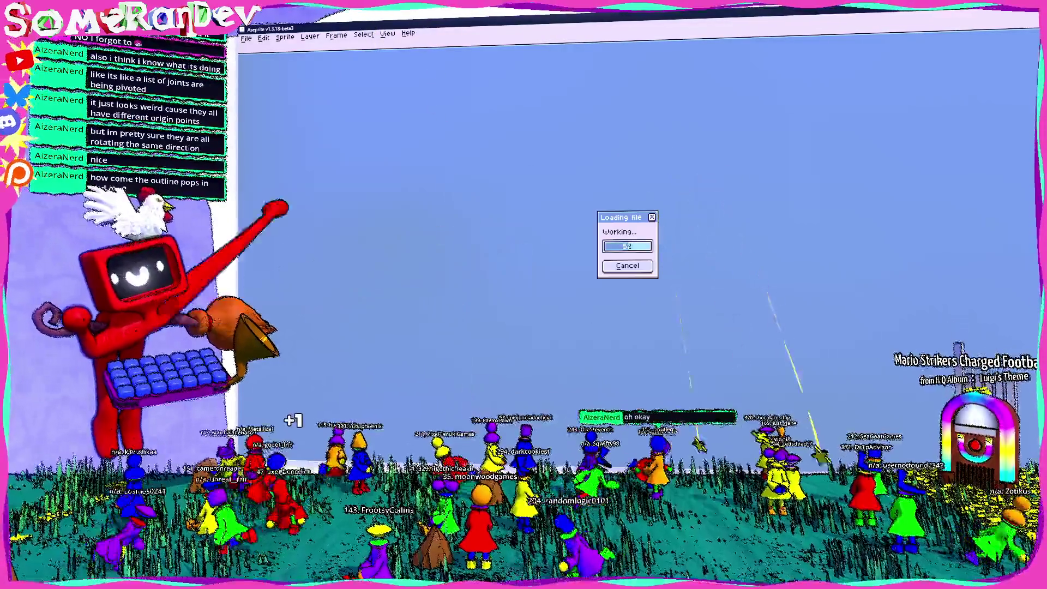
scroll(470, 312, down, 3)
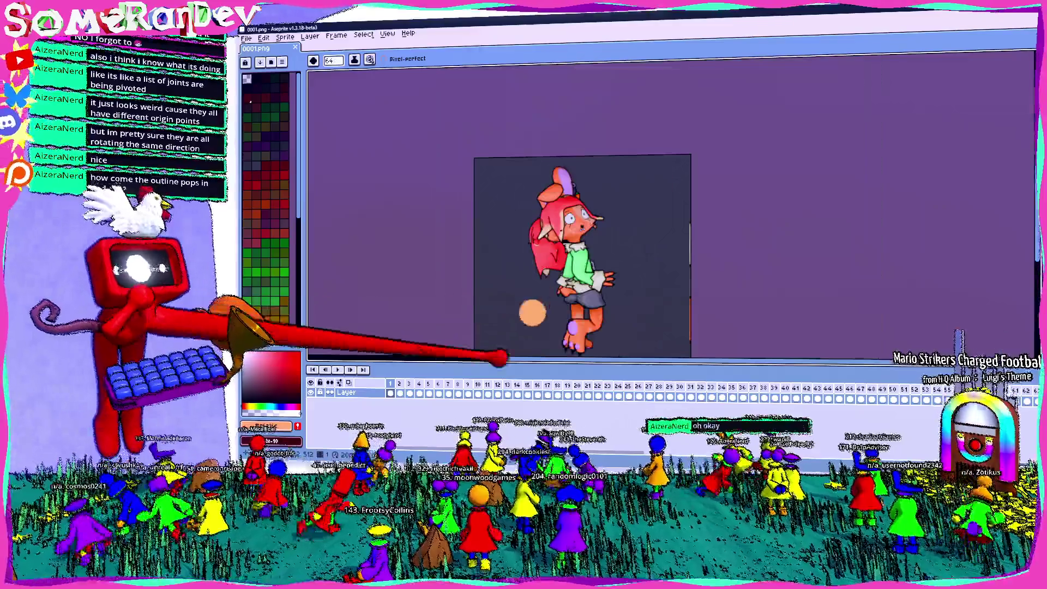
scroll(621, 317, up, 3)
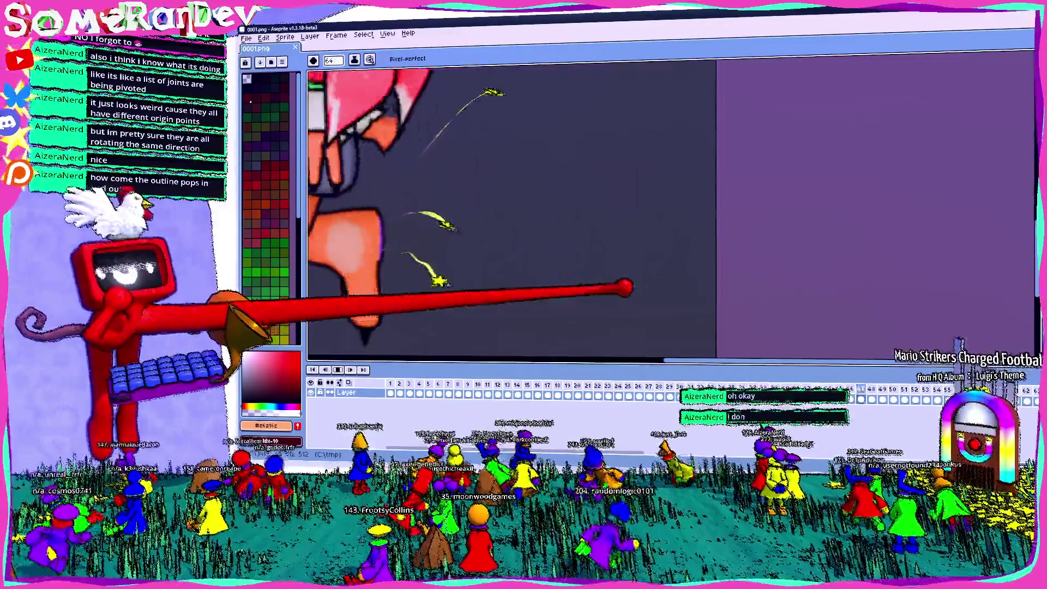
scroll(628, 284, down, 4)
scroll(691, 280, up, 4)
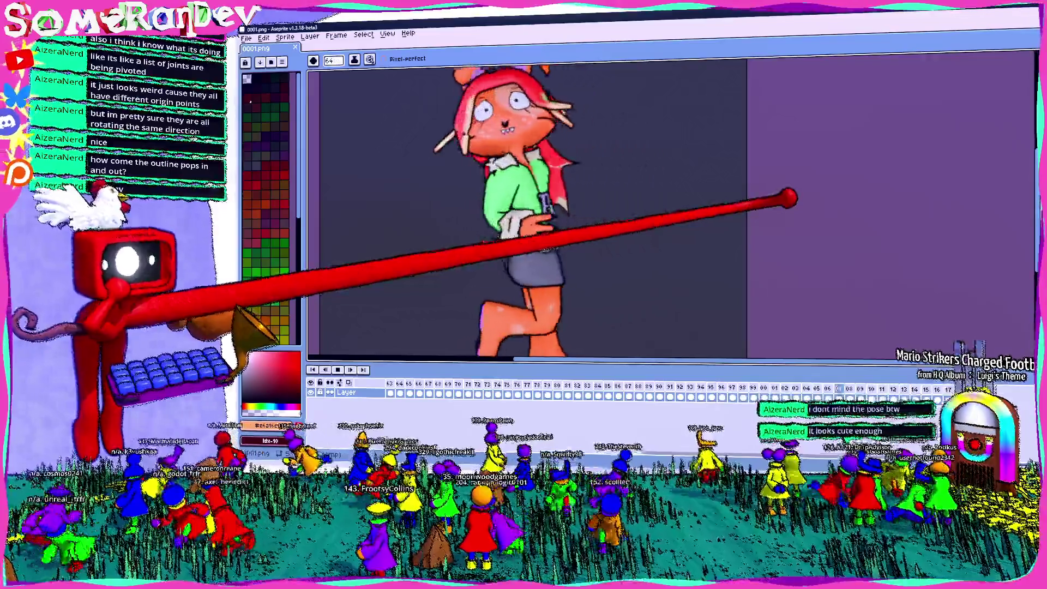
scroll(764, 215, down, 5)
scroll(753, 225, up, 1)
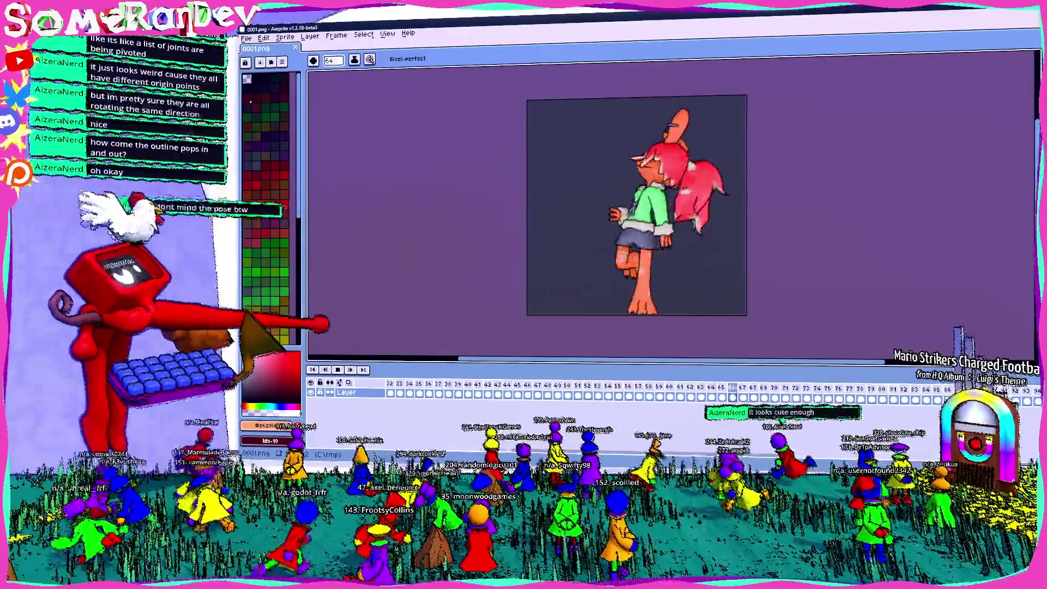
click(337, 369)
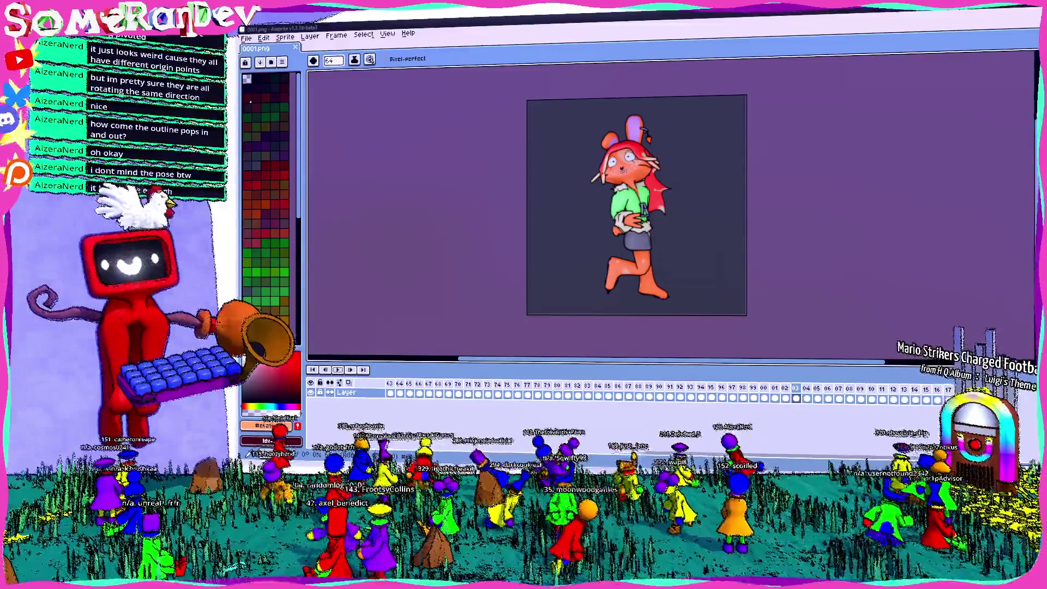
key(alt+Tab)
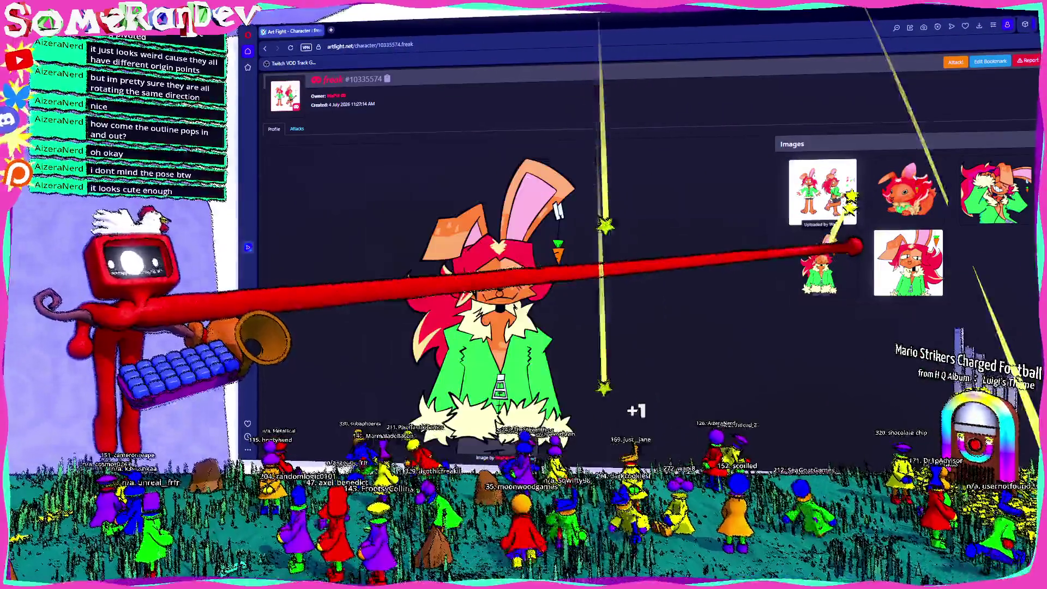
- Browse the bunny's Art Fight gallery, from the close-up and orange chibi to the two-bunny sheet
scroll(627, 245, down, 3)
click(908, 175)
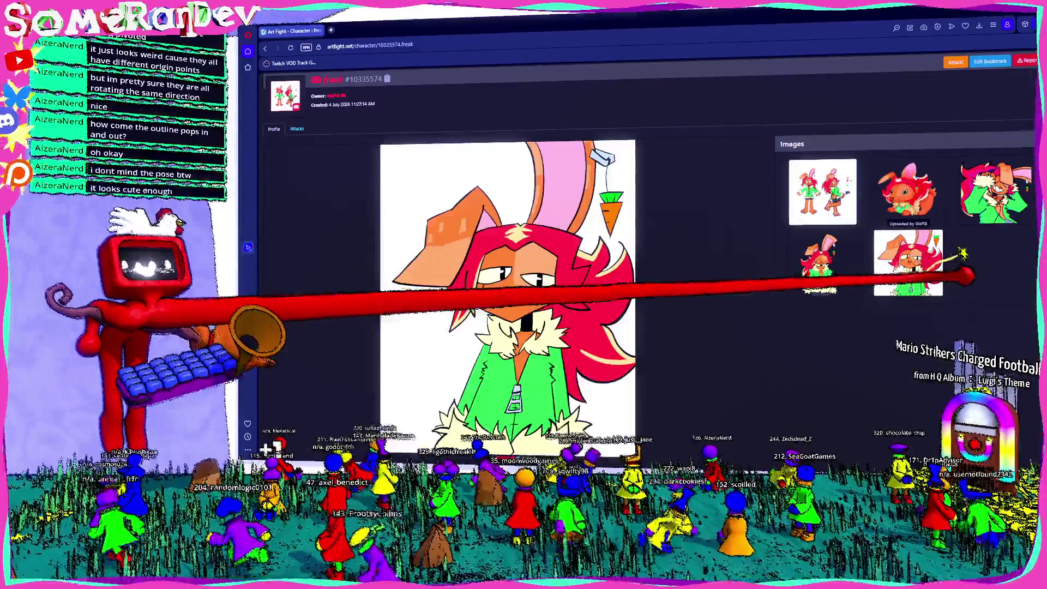
scroll(584, 264, down, 1)
scroll(971, 142, up, 2)
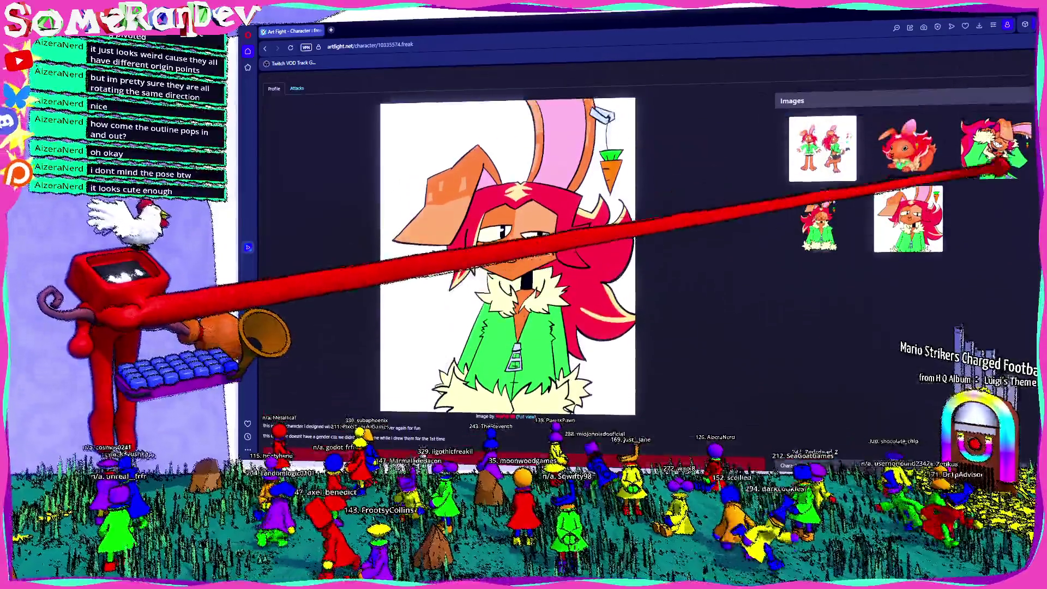
click(985, 147)
click(908, 158)
click(834, 229)
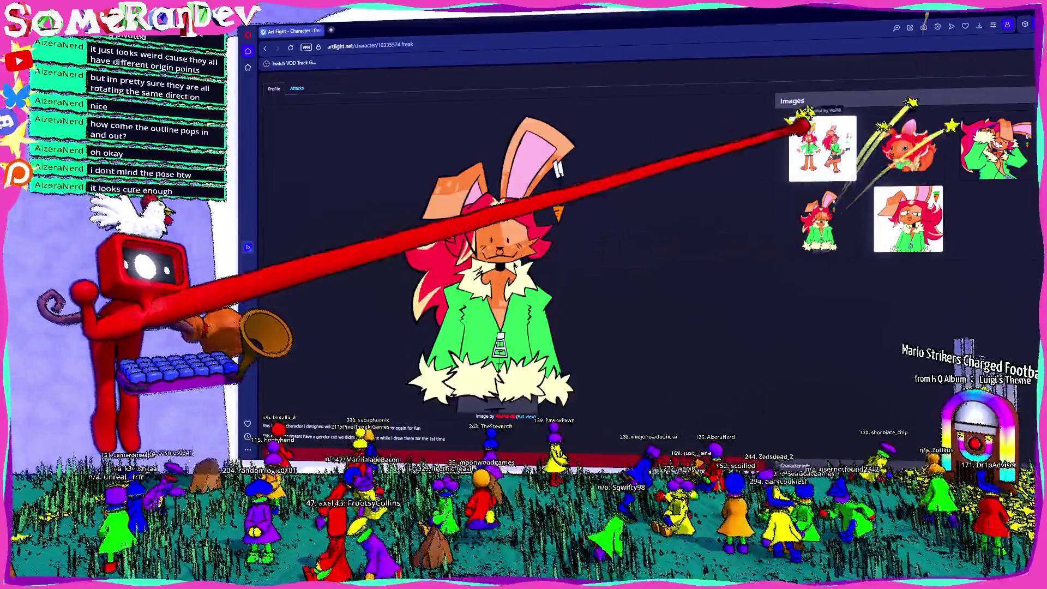
click(821, 149)
click(922, 218)
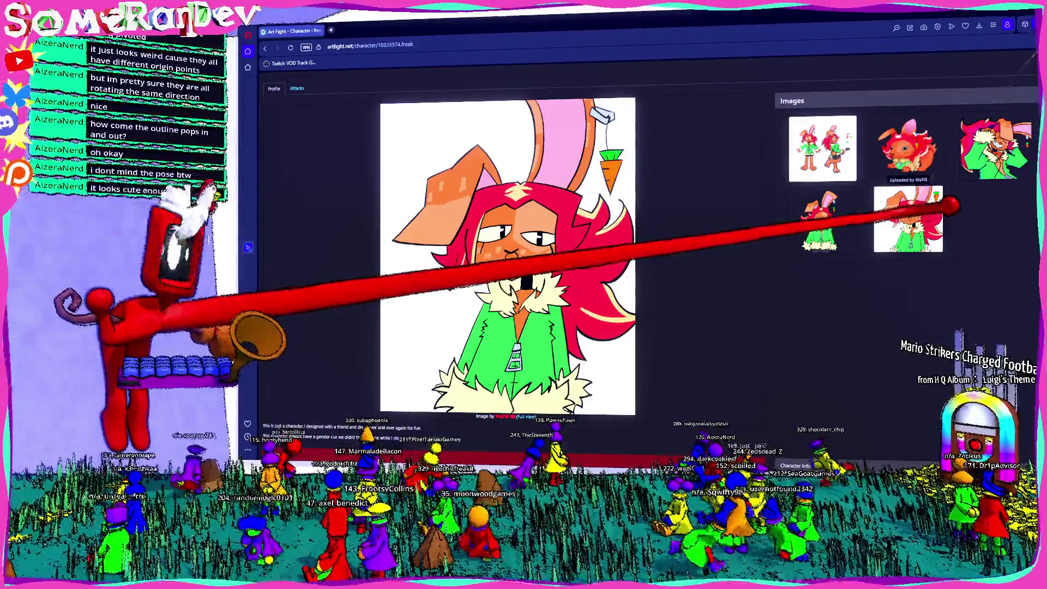
click(985, 147)
click(818, 218)
click(824, 148)
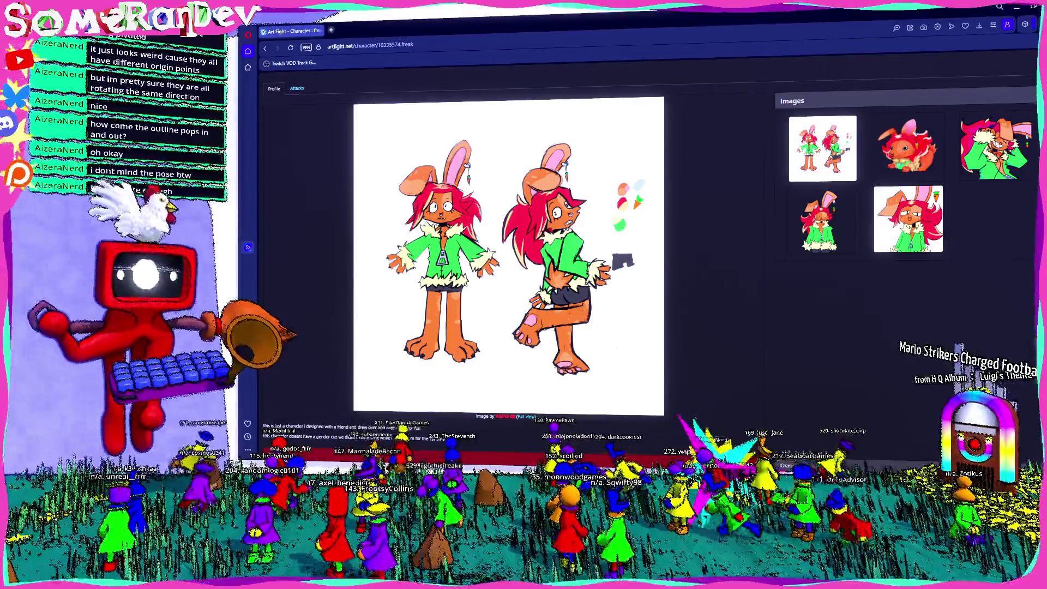
- Cycle through the gallery again back to the two-bunny reference sheet, then return to Aseprite
click(818, 218)
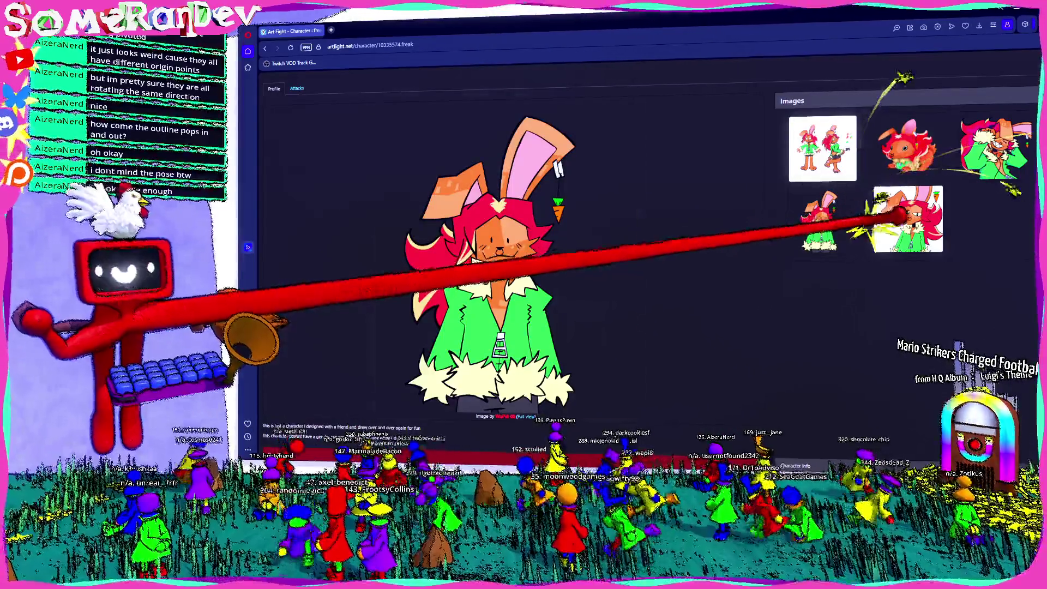
click(909, 215)
click(1004, 146)
click(908, 145)
click(821, 218)
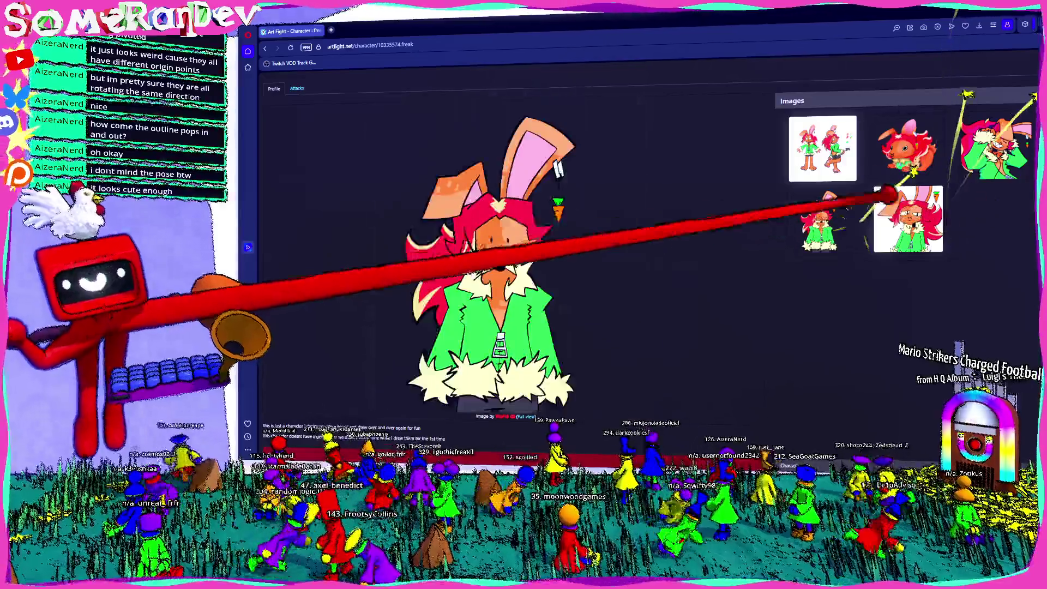
click(826, 152)
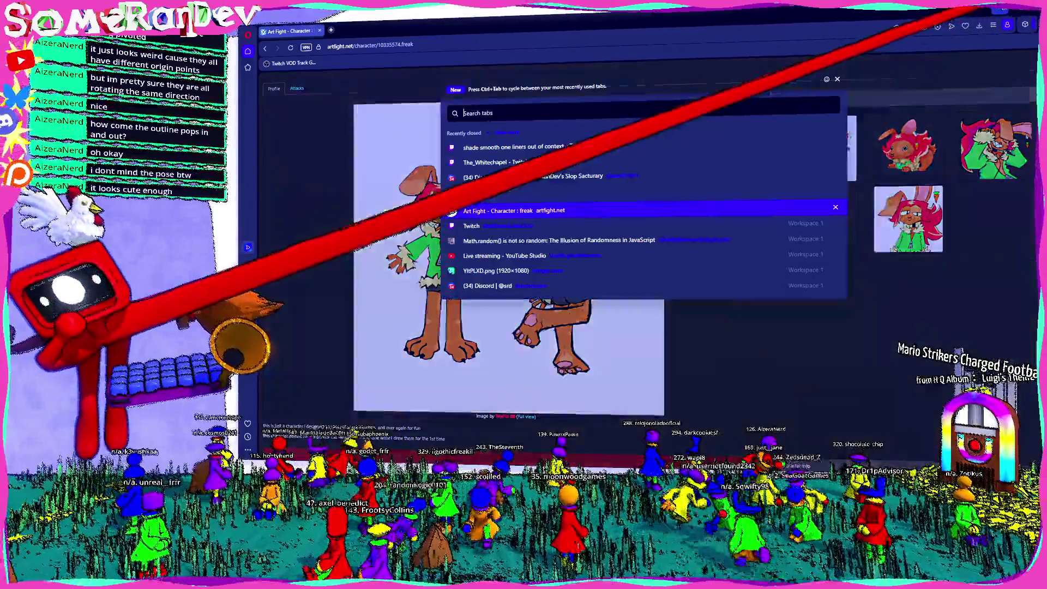
click(897, 28)
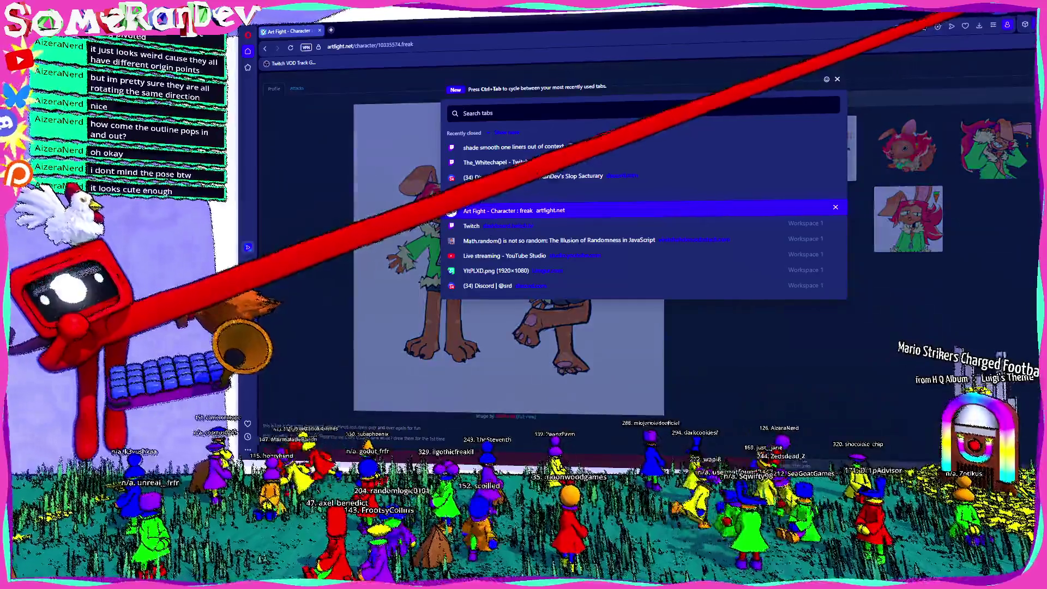
key(alt+Tab)
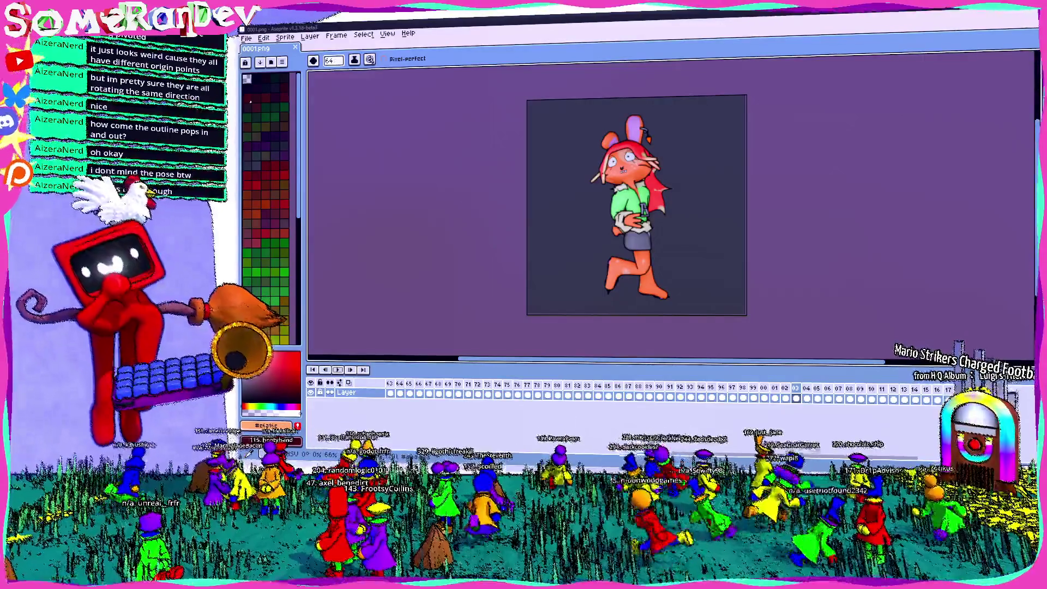
- Back in Blender, orbit around the bunny rig and play the spin from frame 1
key(alt+Tab)
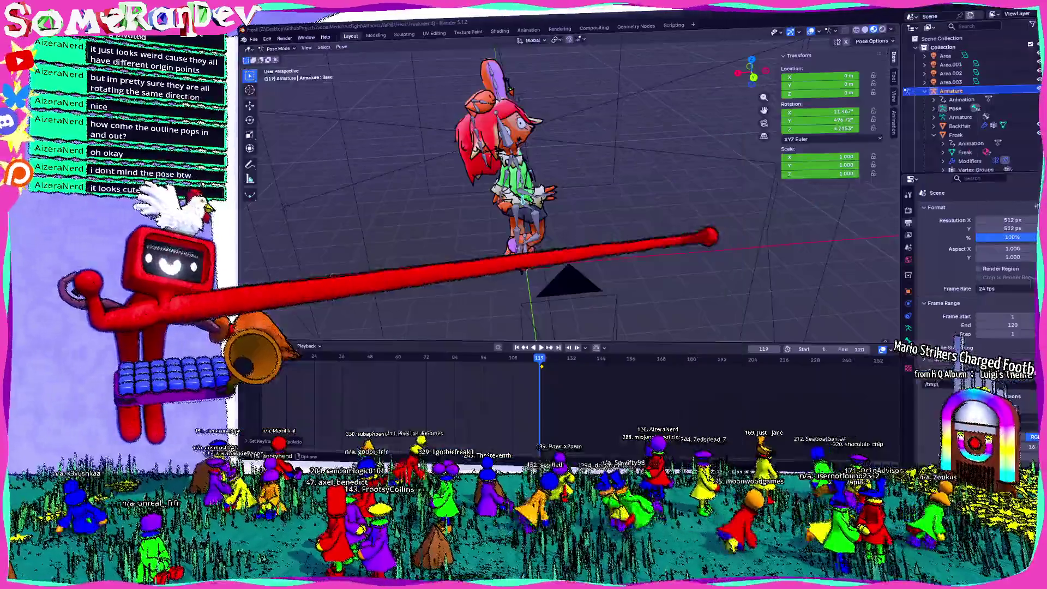
mouse_move(645, 201)
middle_down()
mouse_move(544, 211)
mouse_move(449, 324)
middle_up()
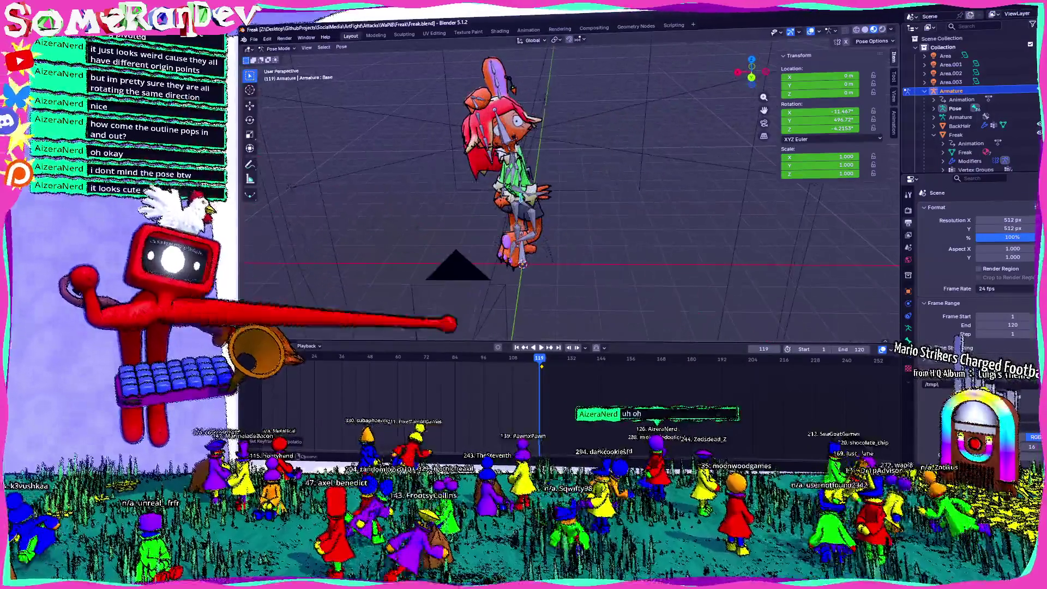
key(space)
mouse_move(322, 265)
middle_down()
mouse_move(456, 206)
mouse_move(479, 219)
mouse_move(473, 206)
middle_up()
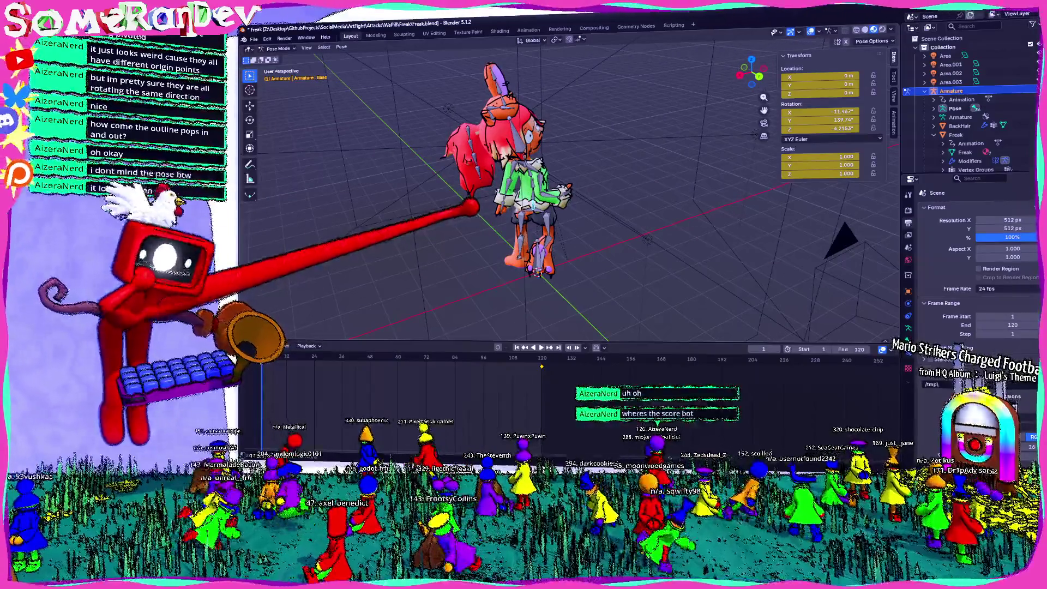
click(342, 47)
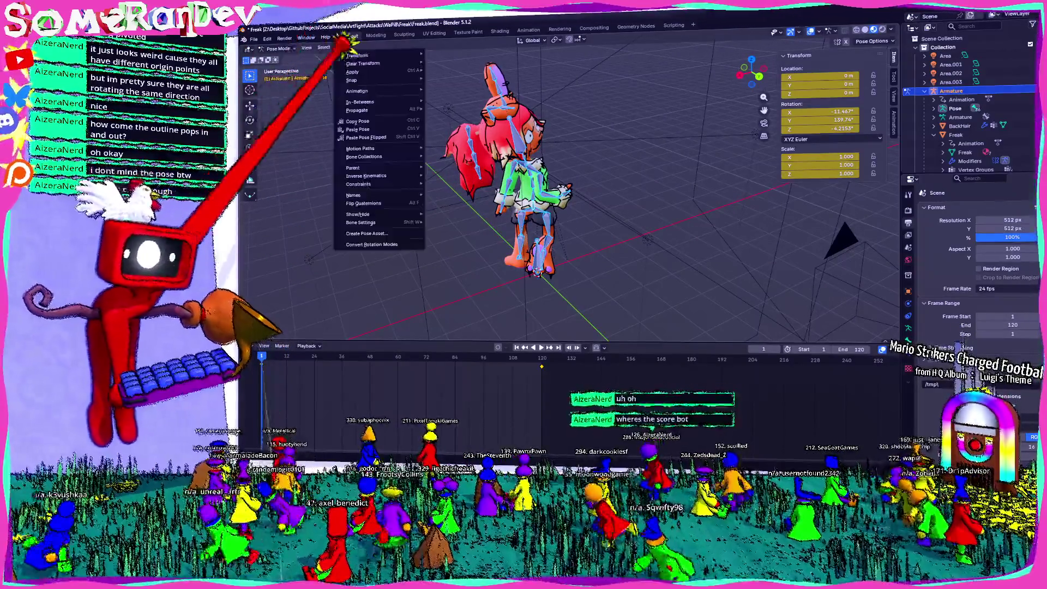
- Clear all bone transforms to restore the rest T-pose and save Freak.blend
mouse_move(357, 56)
click(442, 64)
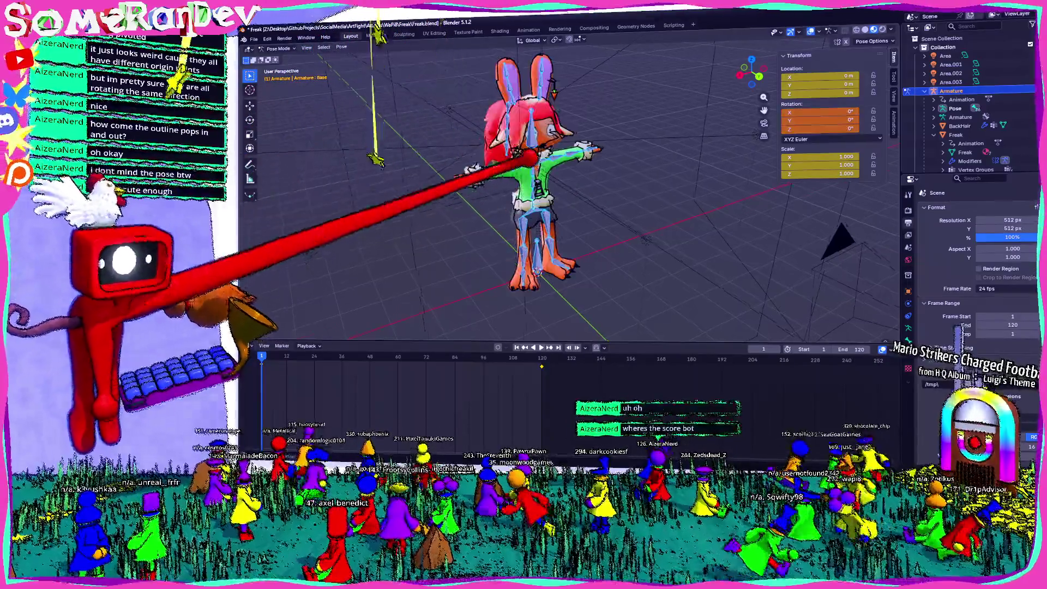
middle_drag(549, 175, 531, 183)
scroll(529, 182, up, 2)
key(ctrl+s)
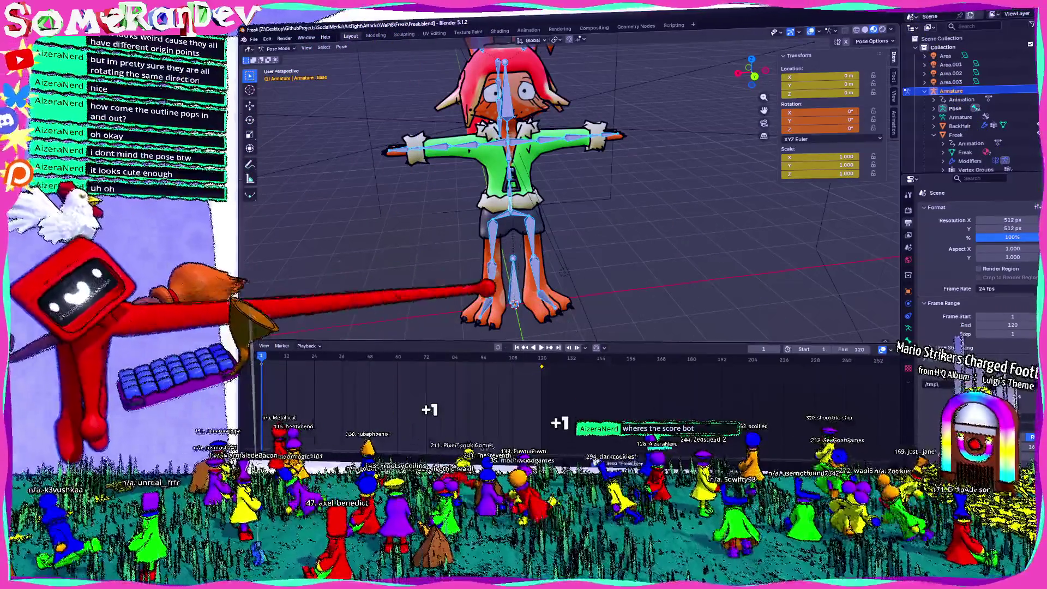
- Select the Arm1.L bone and view the character from the back
scroll(515, 303, down, 3)
mouse_move(514, 303)
middle_down()
mouse_move(540, 261)
mouse_move(524, 270)
middle_up()
scroll(504, 327, up, 4)
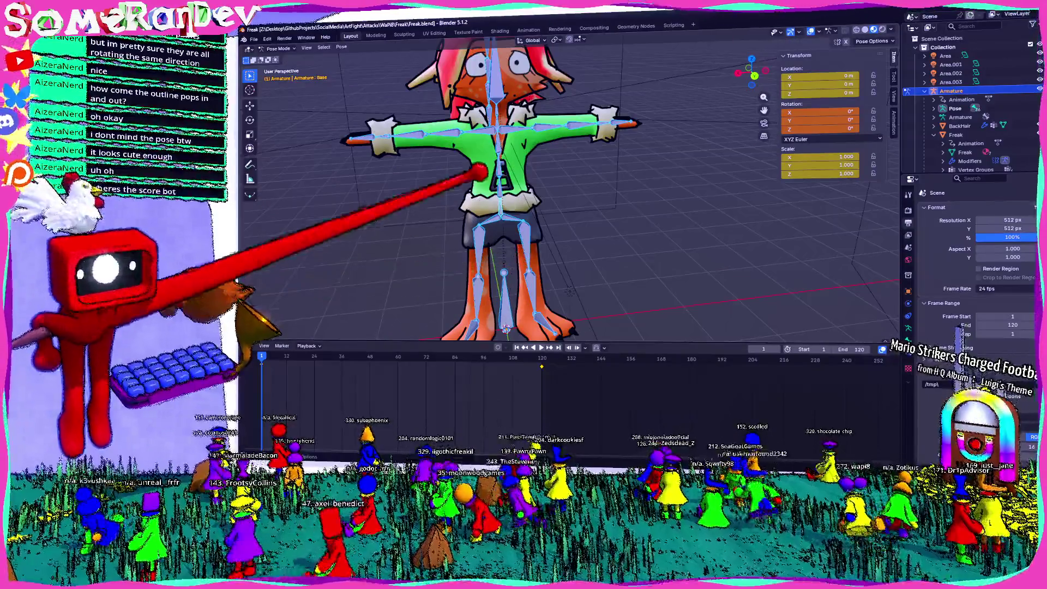
click(443, 137)
key(ctrl+KP_1)
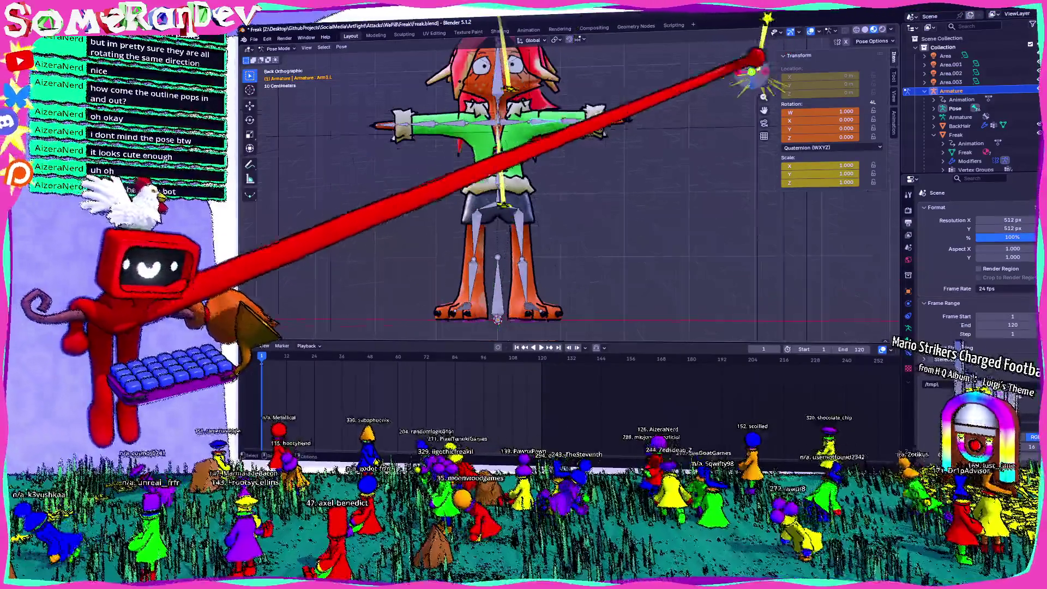
mouse_move(526, 87)
middle_down()
mouse_move(497, 98)
mouse_move(542, 93)
mouse_move(544, 106)
mouse_move(444, 164)
mouse_move(537, 153)
mouse_move(425, 165)
middle_up()
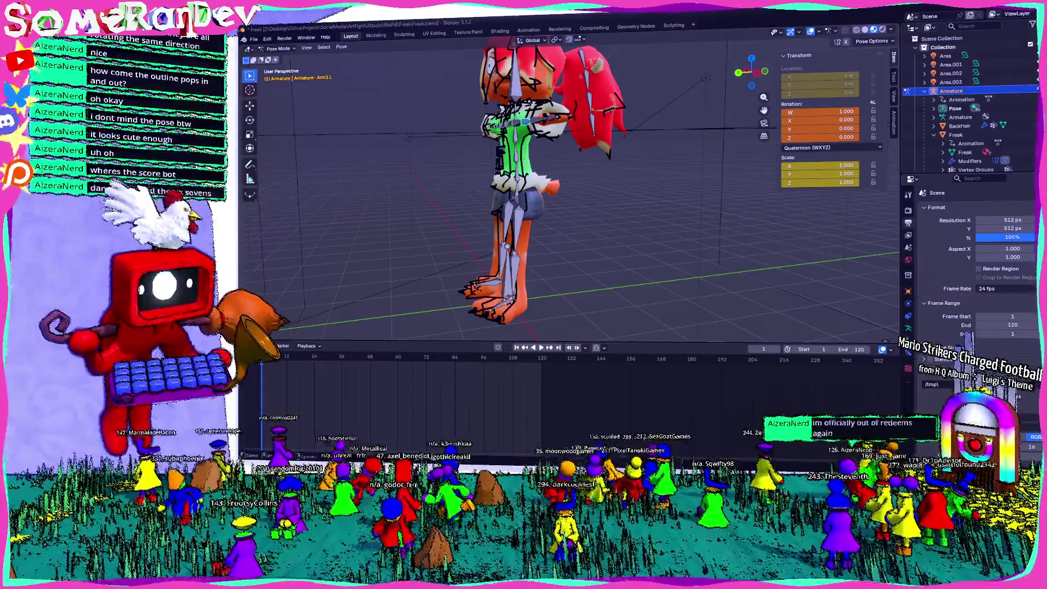
- Tilt the body by rotating the Base bone 62.5° in the left side view
key(ctrl+KP_3)
scroll(568, 191, up, 3)
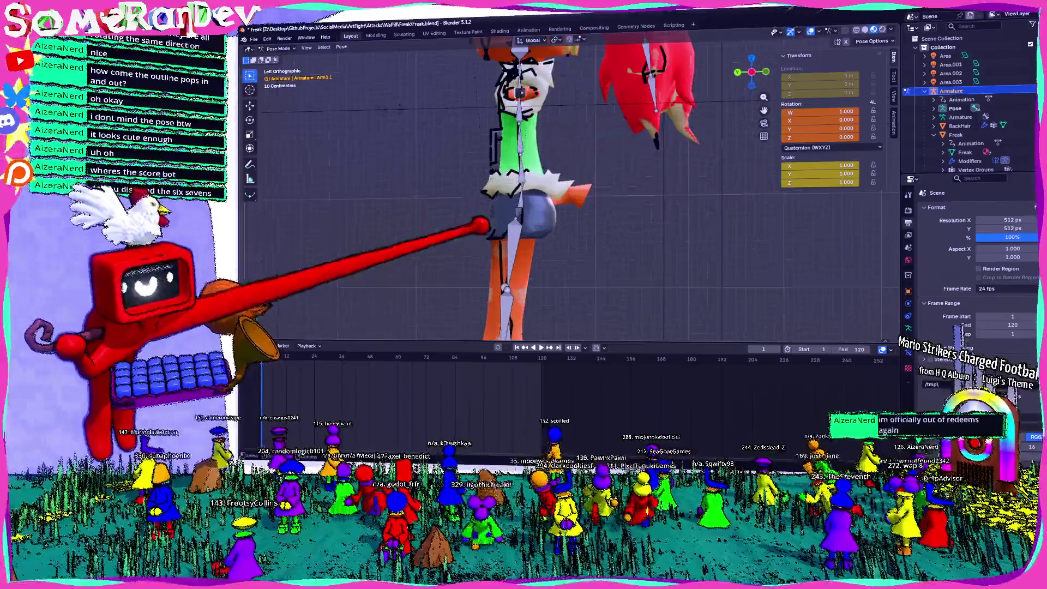
click(513, 162)
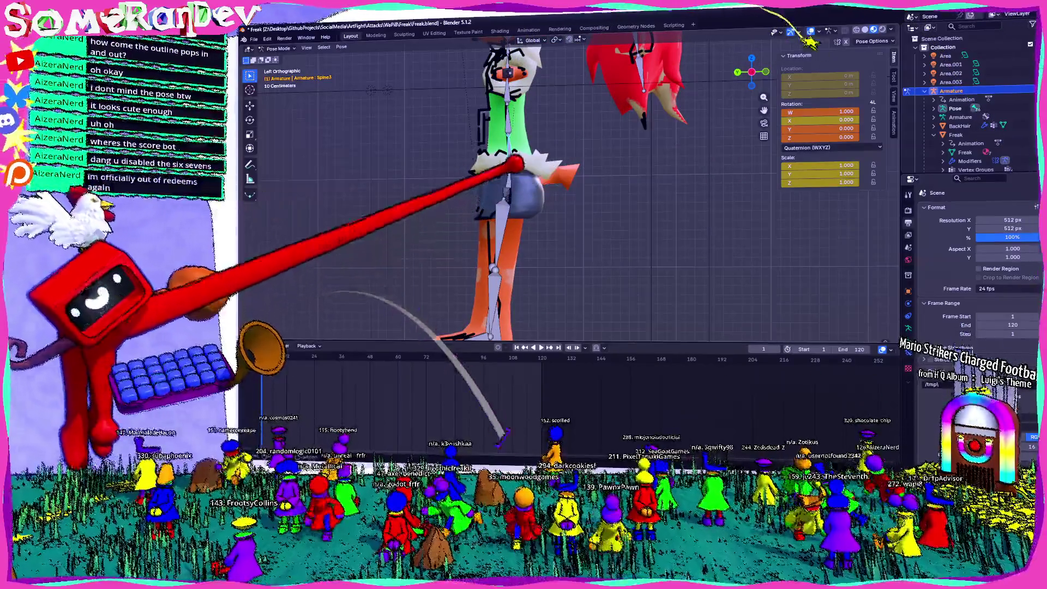
click(492, 327)
key(r)
key(Return)
middle_drag(545, 218, 622, 191)
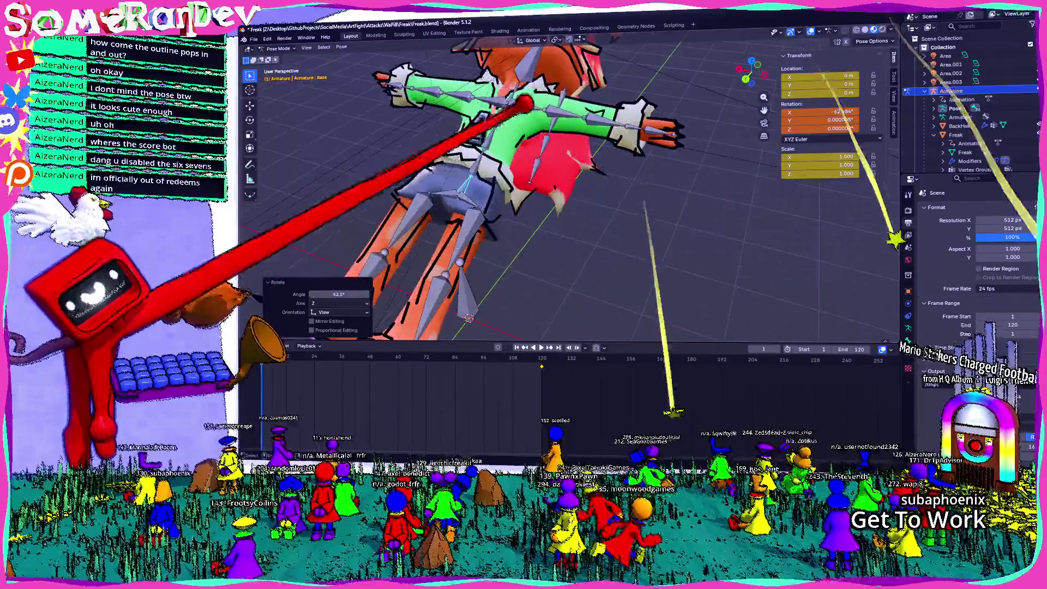
- Rotate the Arm1.L upper arm bone 67.3° downward
click(553, 68)
click(768, 68)
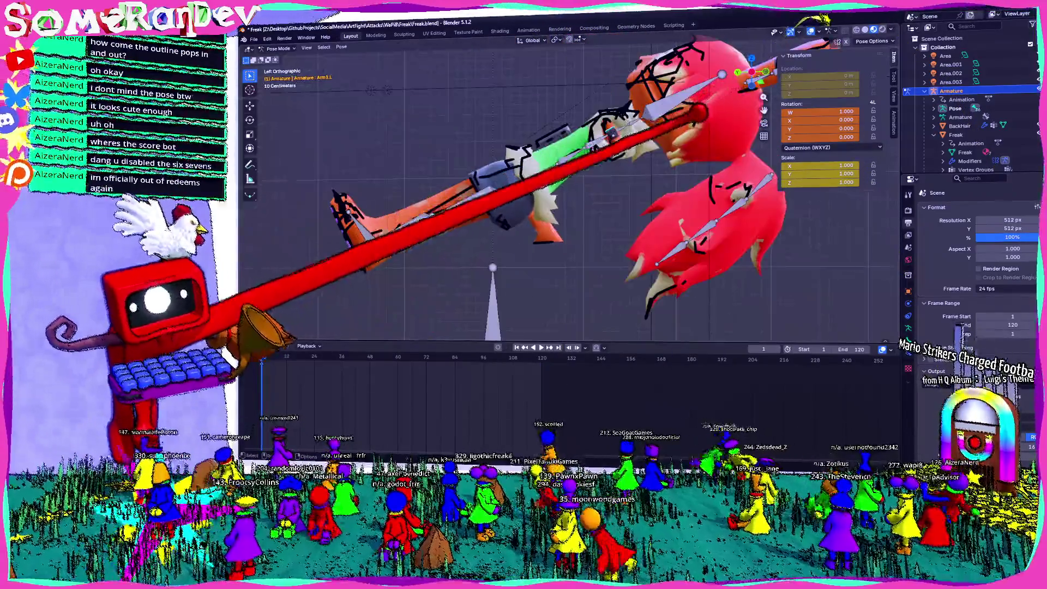
key(KP_7)
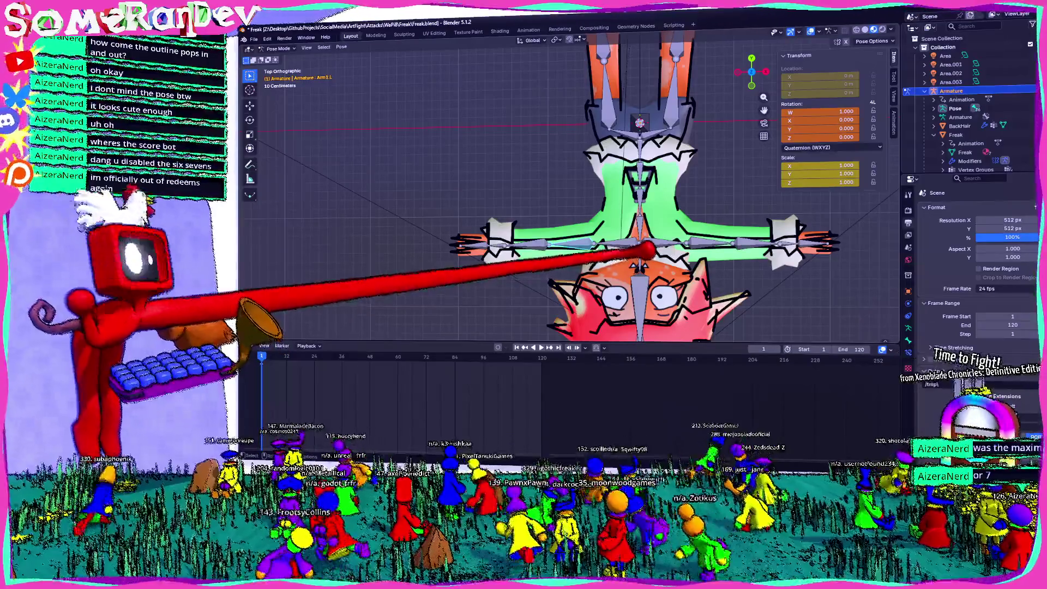
middle_drag(529, 246, 633, 187)
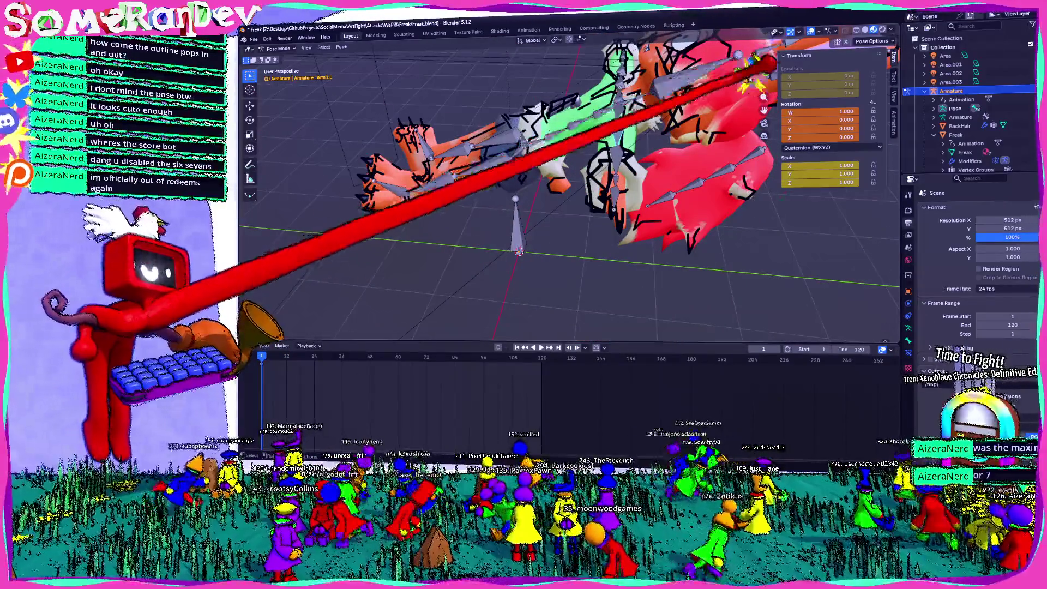
click(742, 66)
key(r)
click(685, 276)
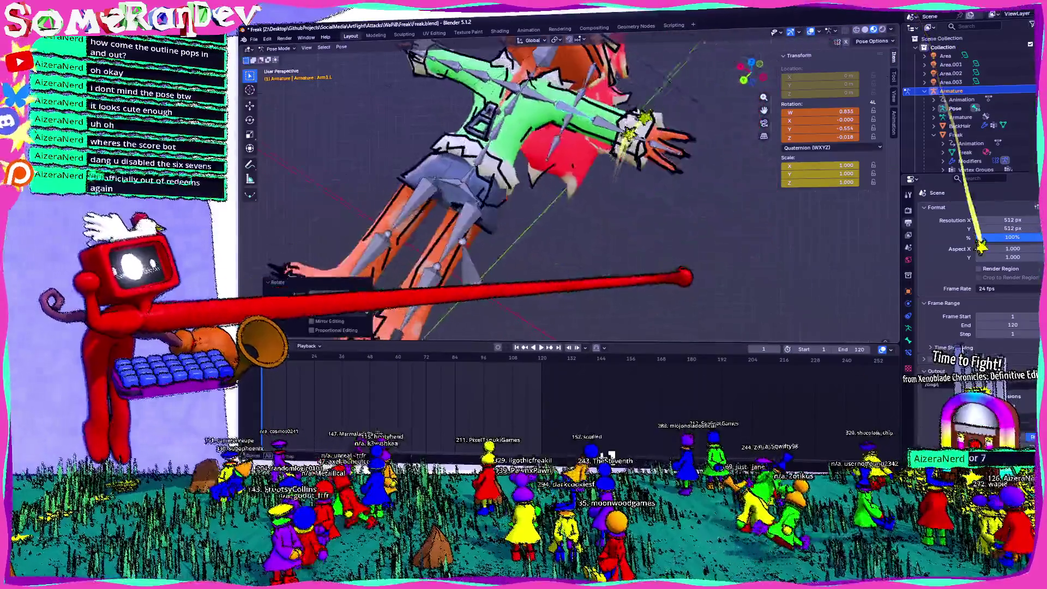
click(751, 58)
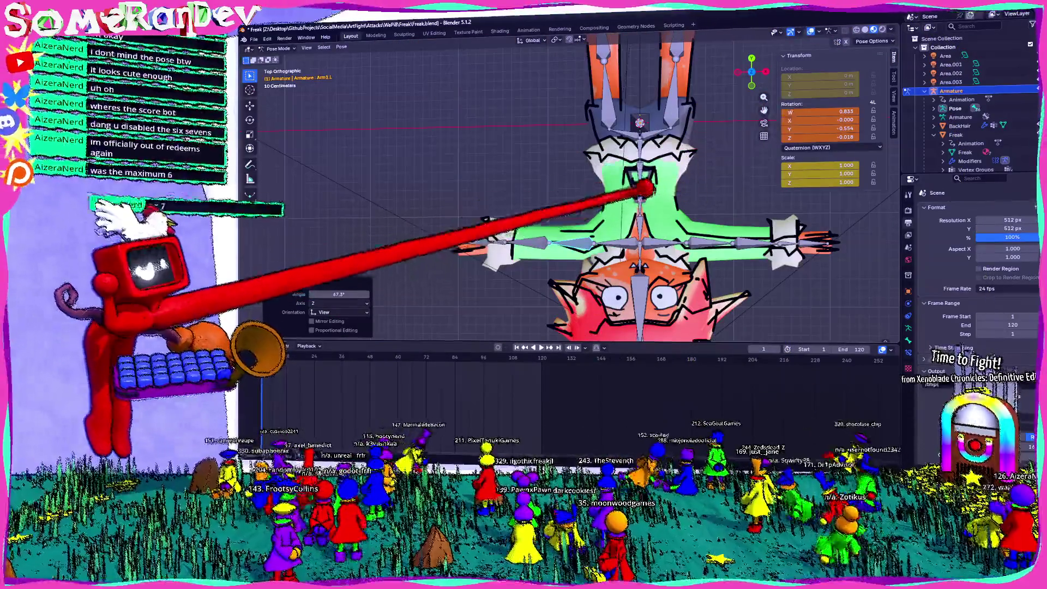
- Bend the Arm2.L forearm bone by about -92.6°
click(491, 275)
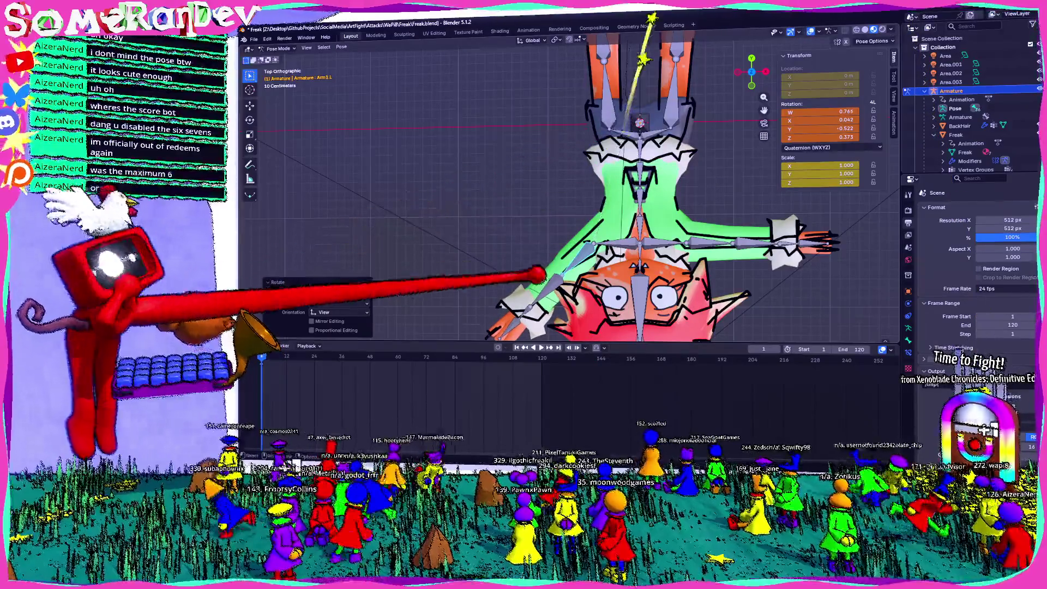
click(629, 297)
key(r)
click(608, 238)
mouse_move(608, 239)
middle_down()
mouse_move(731, 175)
mouse_move(823, 180)
mouse_move(542, 314)
mouse_move(613, 205)
mouse_move(556, 223)
mouse_move(432, 169)
mouse_move(245, 211)
mouse_move(731, 79)
mouse_move(681, 93)
middle_up()
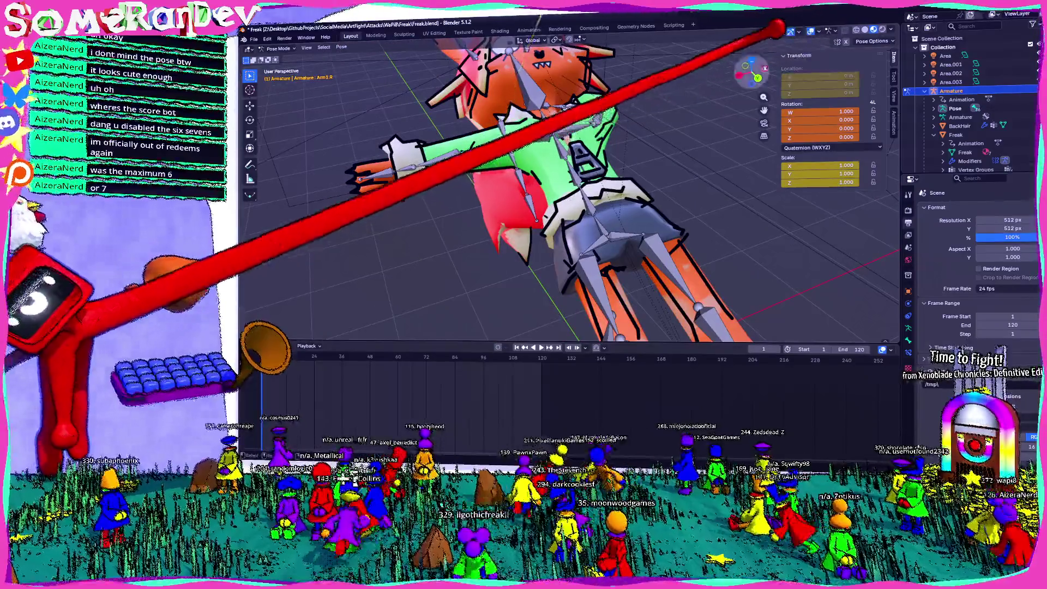
- Inspect the bent left arm from top, right, front and back views
click(751, 60)
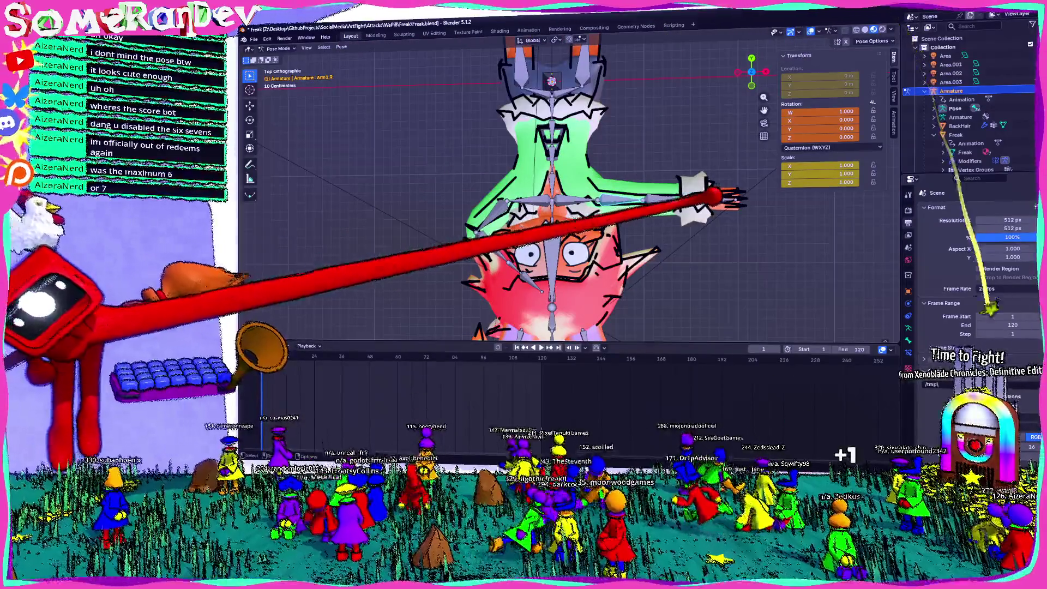
mouse_move(720, 218)
middle_down()
mouse_move(704, 174)
mouse_move(718, 140)
mouse_move(706, 155)
middle_up()
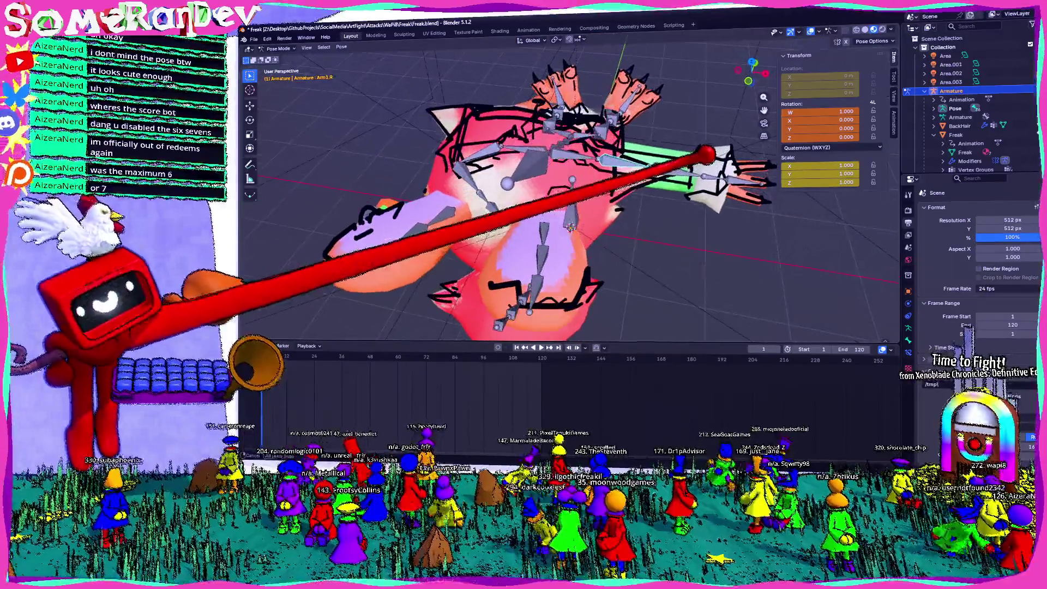
click(765, 73)
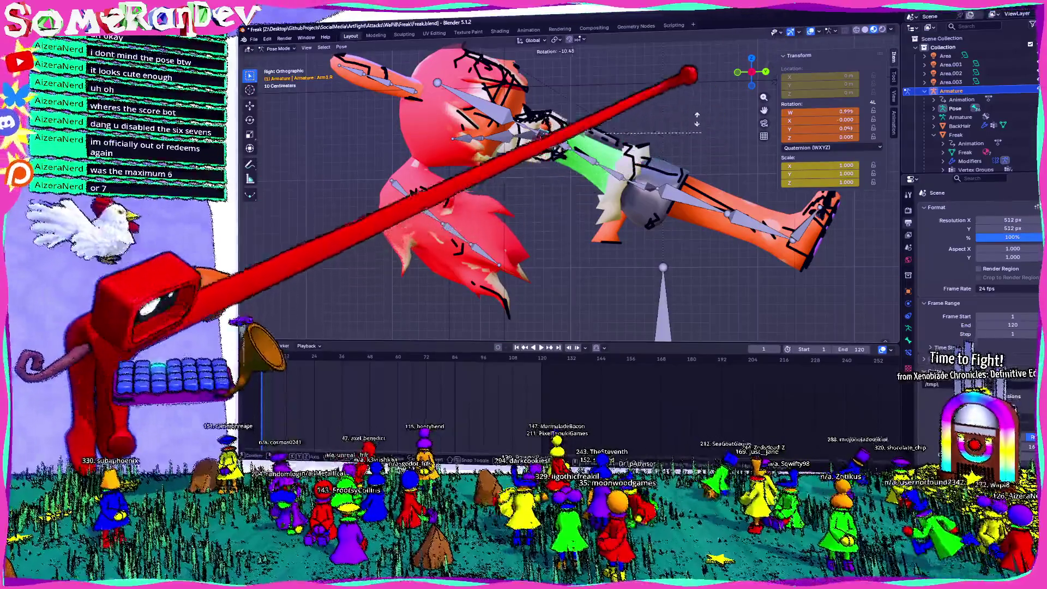
mouse_move(769, 65)
mouse_down()
mouse_move(666, 66)
mouse_move(613, 158)
mouse_up()
click(752, 80)
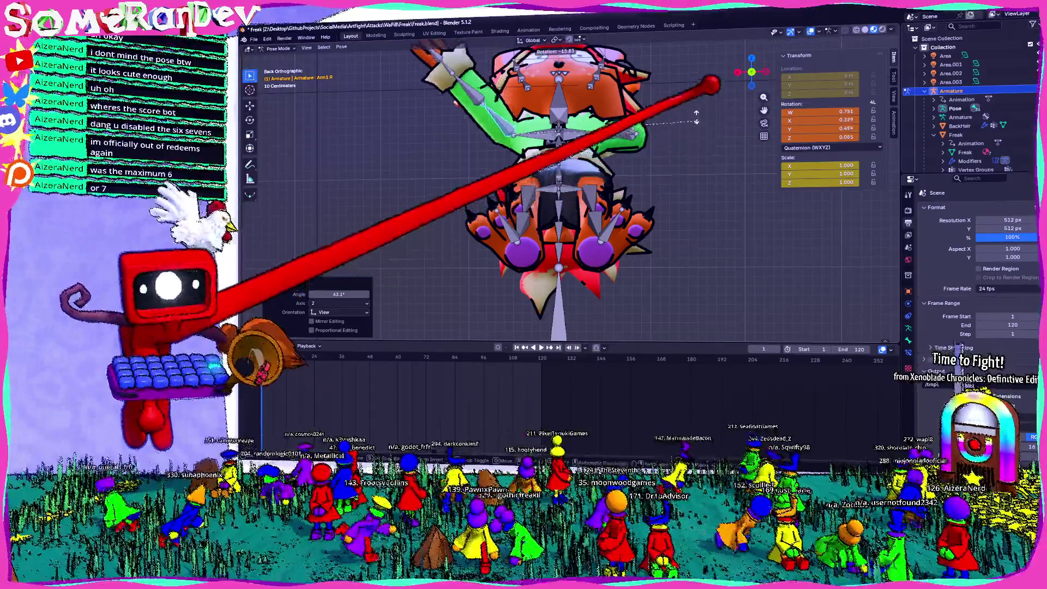
click(751, 58)
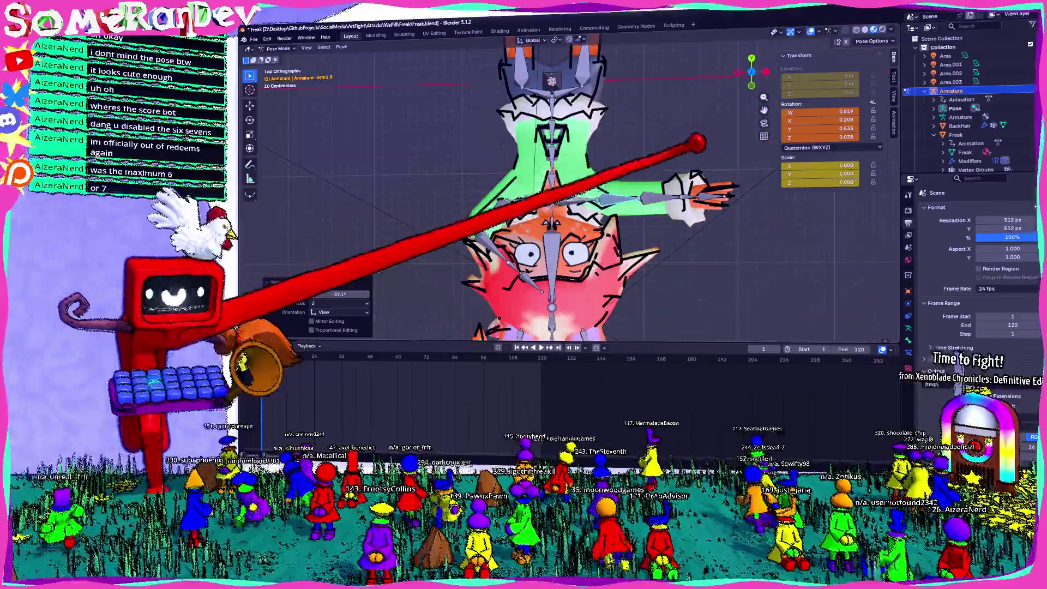
key(r)
click(752, 58)
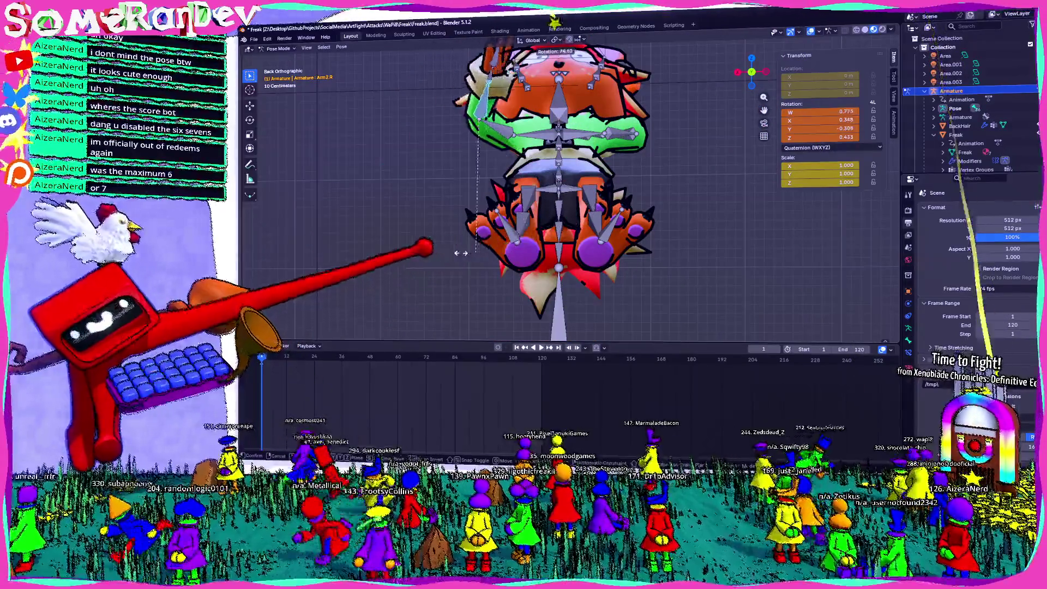
mouse_move(521, 131)
middle_down()
mouse_move(636, 145)
mouse_move(638, 158)
mouse_move(502, 222)
mouse_move(449, 157)
middle_up()
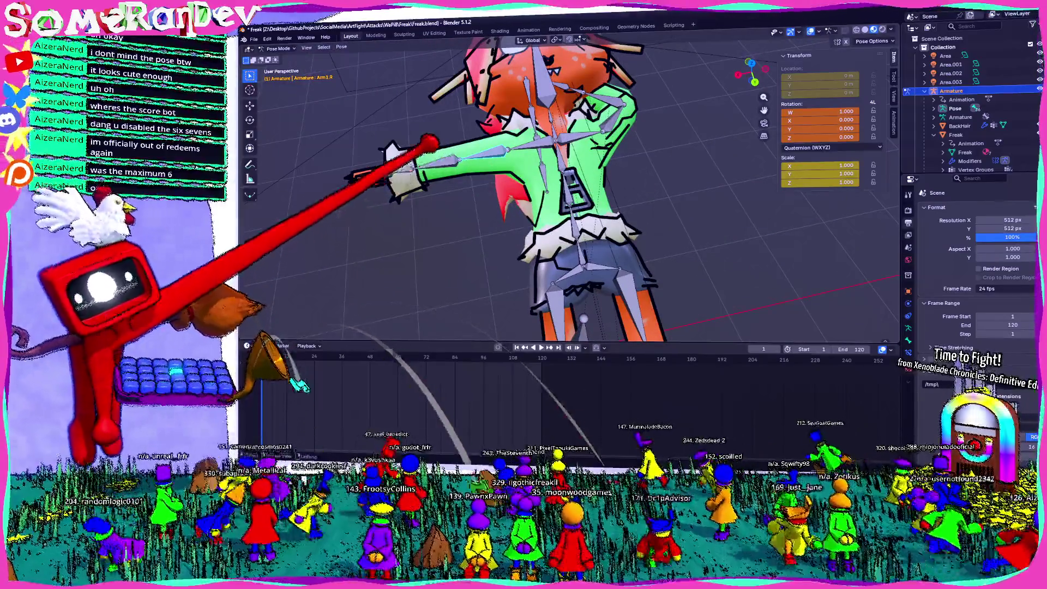
- Rotate the right upper arm bone about 75° using back and top views
key(ctrl+KP_1)
key(r)
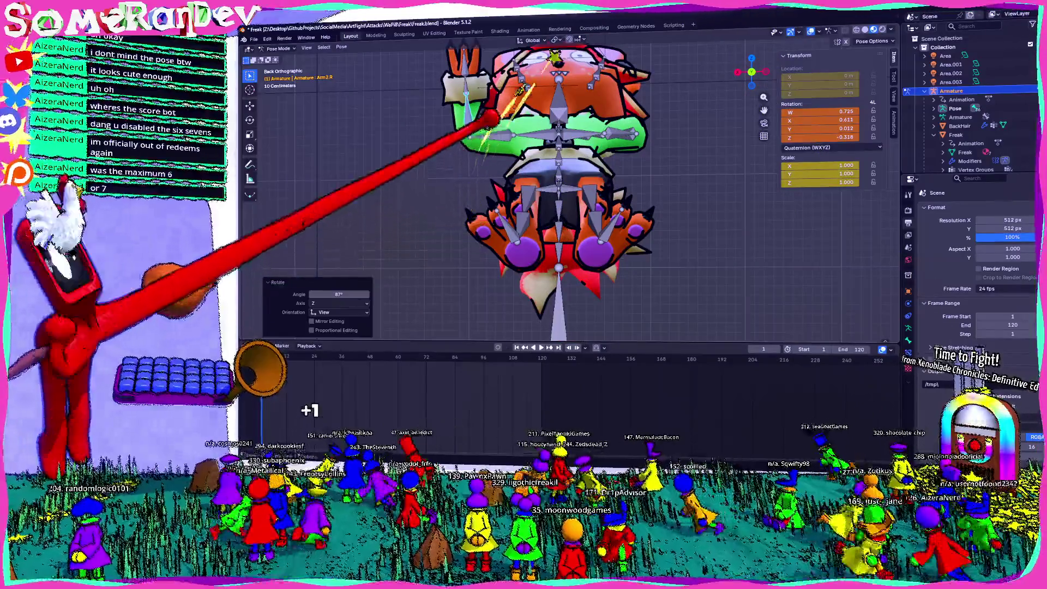
key(KP_7)
key(r)
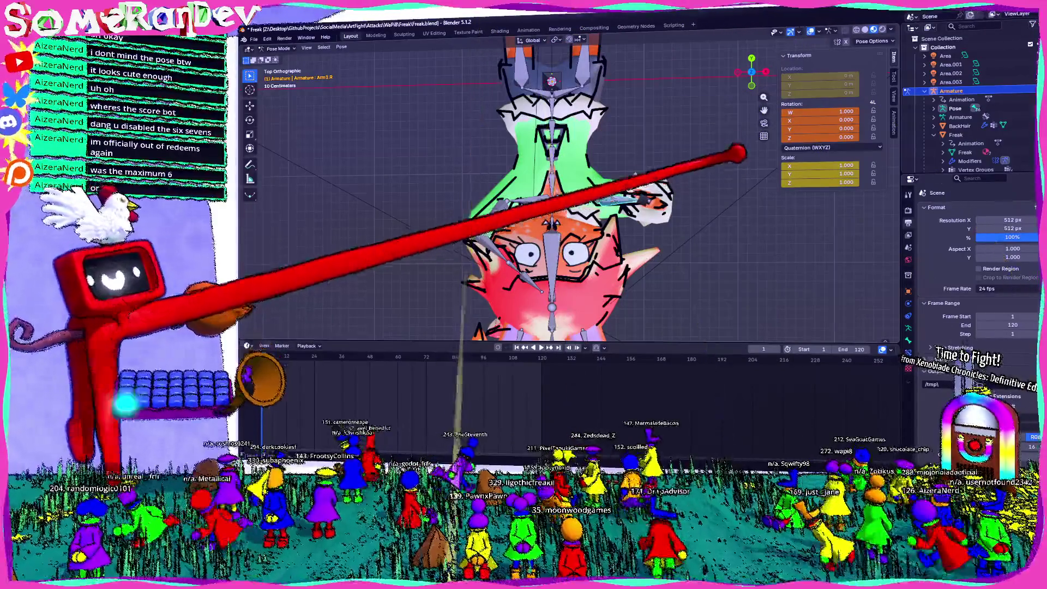
key(Return)
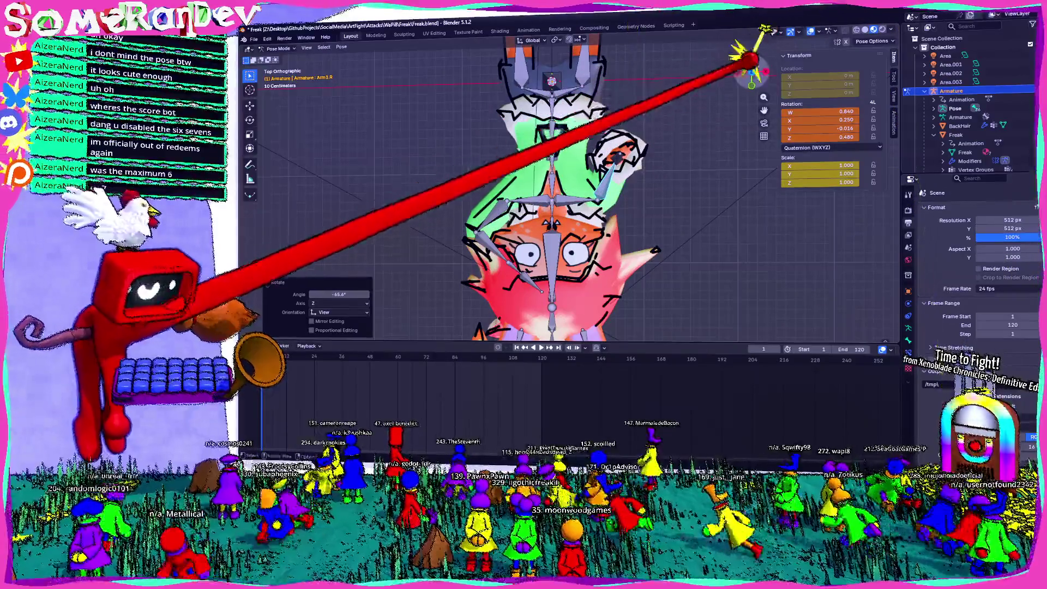
key(ctrl+KP_1)
key(r)
mouse_move(371, 305)
middle_down()
mouse_move(333, 294)
mouse_move(371, 267)
mouse_move(392, 278)
middle_up()
key(Return)
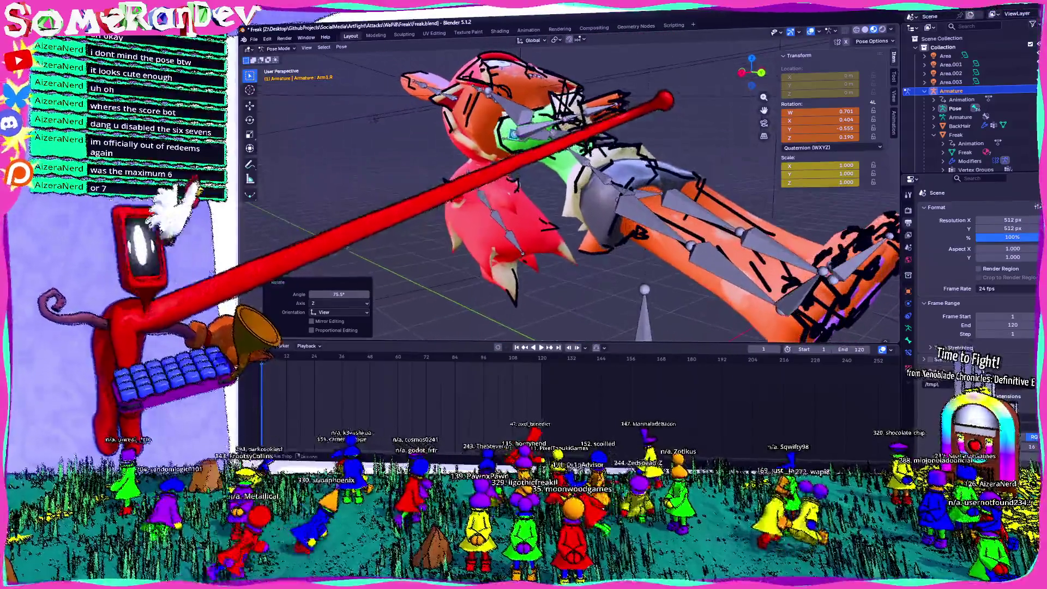
right_click(654, 142)
middle_drag(654, 142, 578, 77)
- Rotate the Arm2.R forearm and Wrist.R, then turn the forearm a further 12°
click(571, 66)
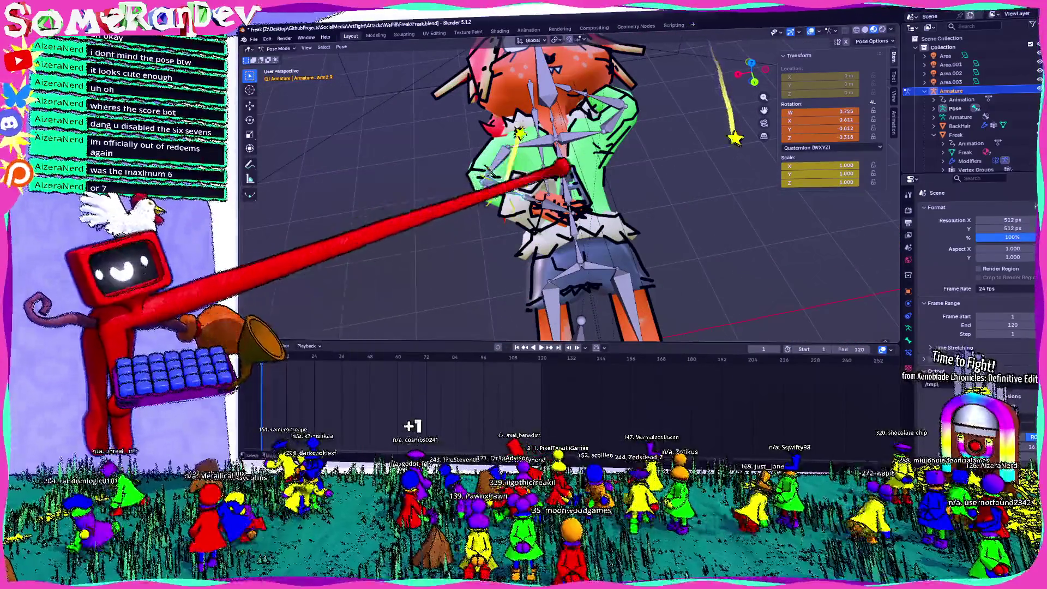
click(627, 113)
mouse_move(627, 113)
middle_down()
mouse_move(682, 152)
mouse_move(792, 200)
middle_up()
click(510, 101)
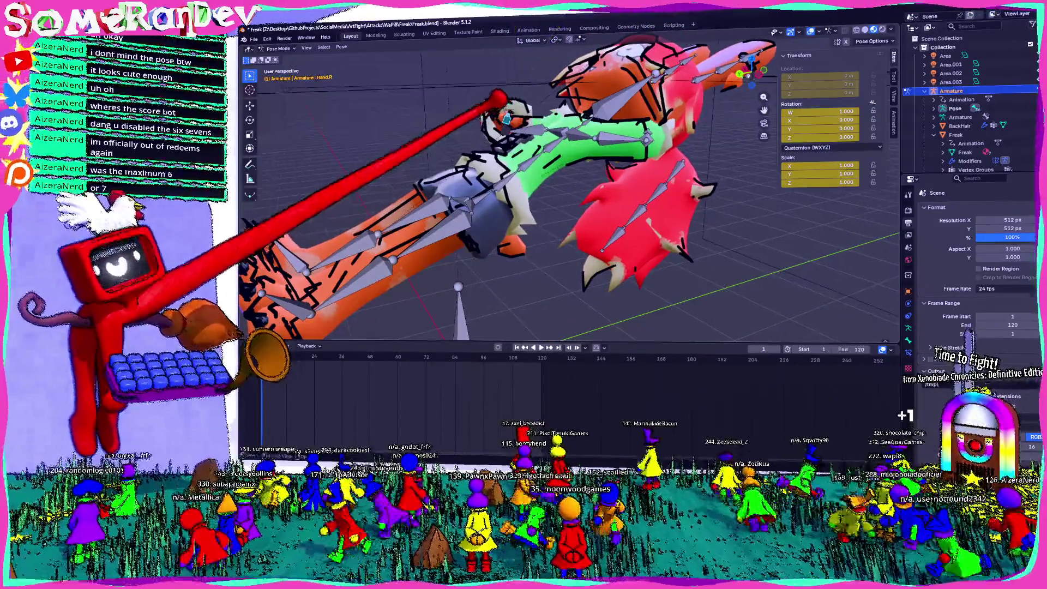
click(547, 107)
mouse_move(547, 107)
middle_down()
mouse_move(578, 126)
mouse_move(619, 117)
mouse_move(626, 171)
mouse_move(514, 206)
mouse_move(542, 222)
mouse_move(677, 144)
middle_up()
click(620, 117)
key(r)
click(626, 136)
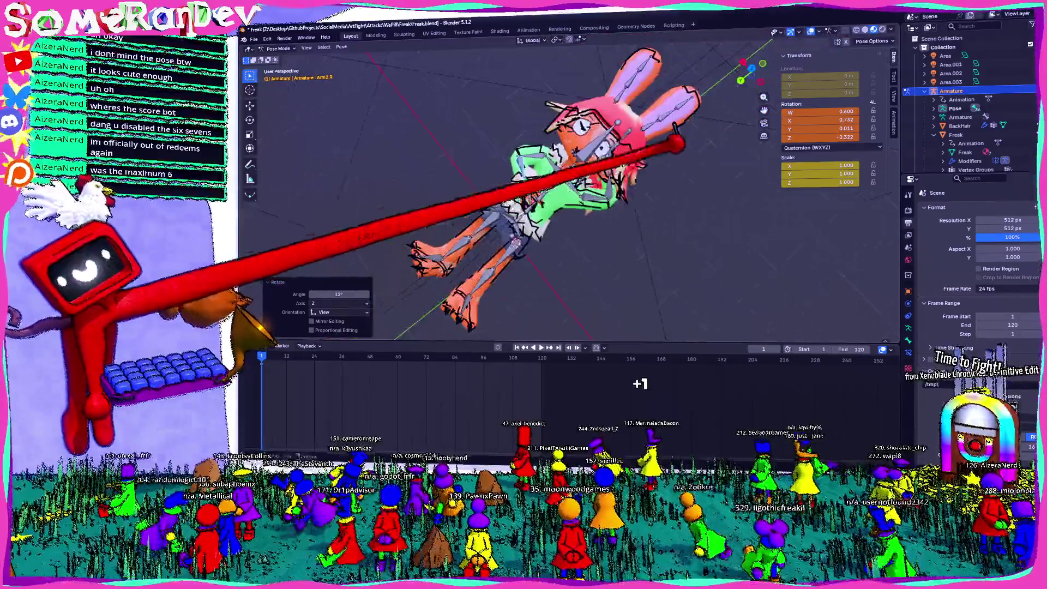
middle_drag(472, 321, 491, 305)
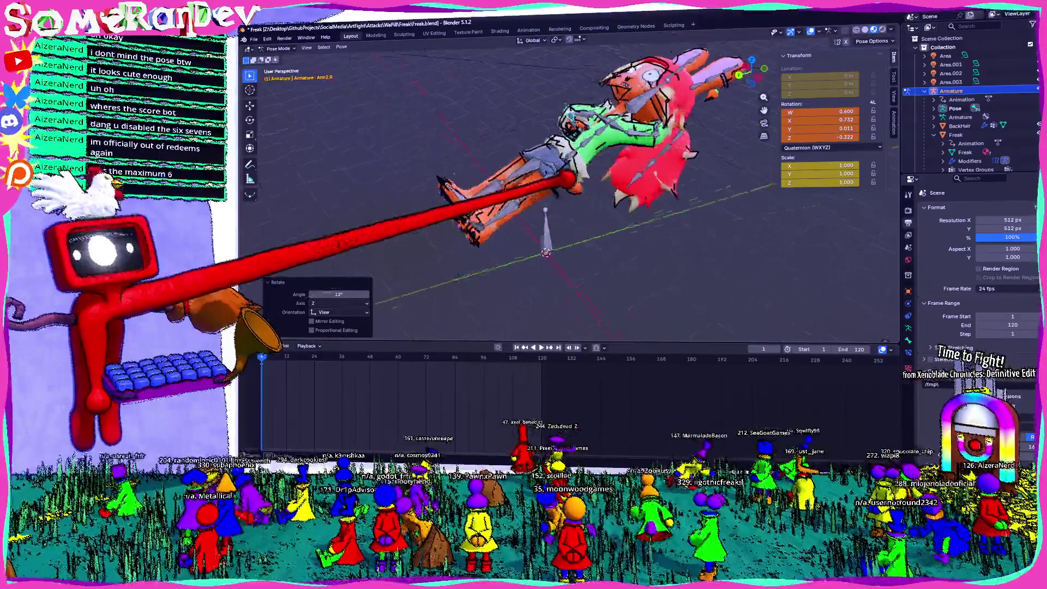
- Swing Leg1.L forward, bend Leg2.L to -128° and rotate the left foot
click(523, 169)
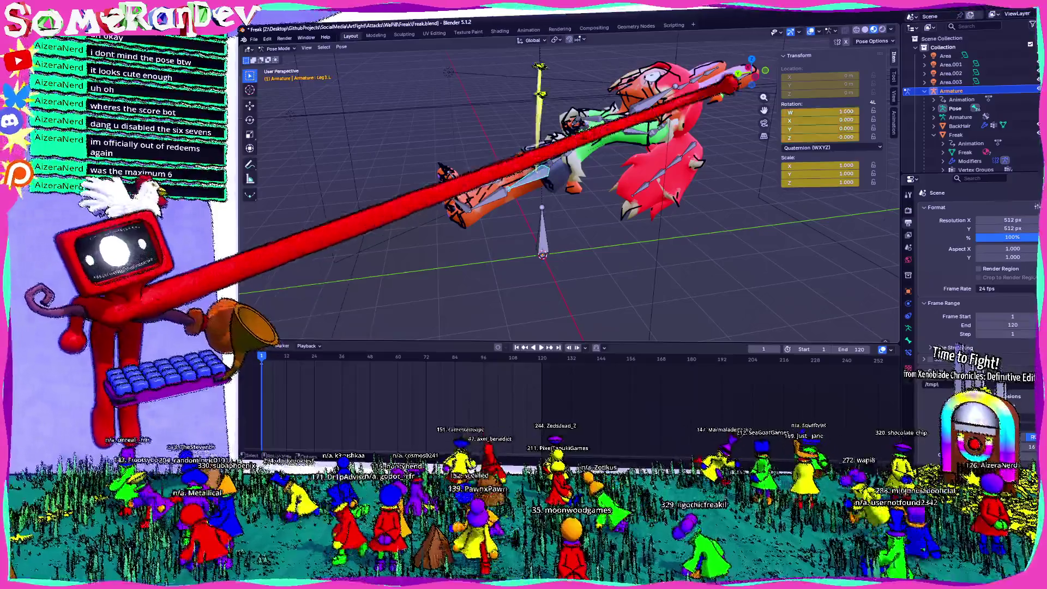
click(756, 74)
key(r)
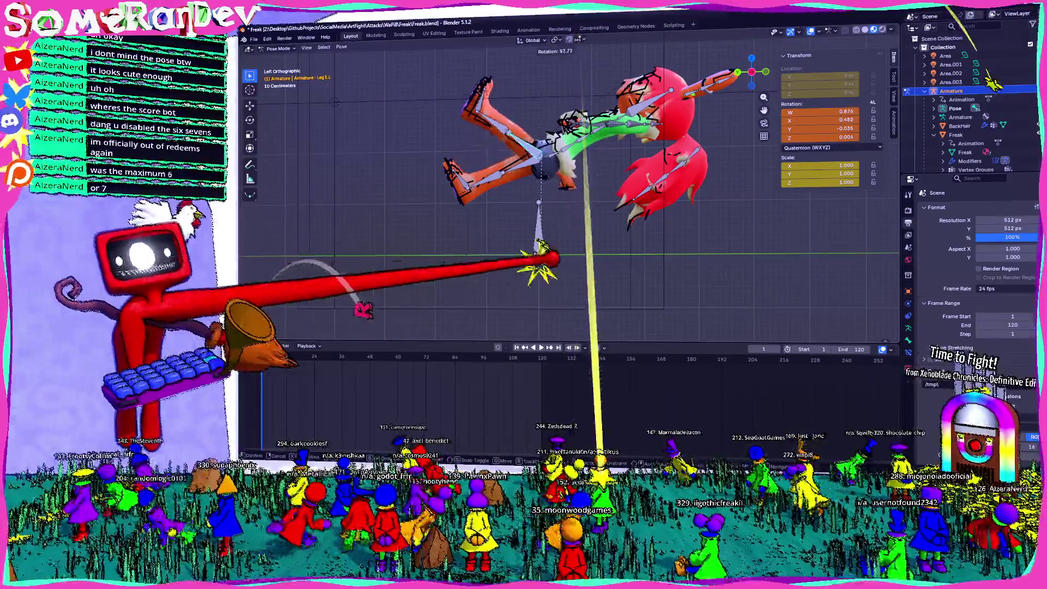
click(499, 126)
click(494, 106)
key(r)
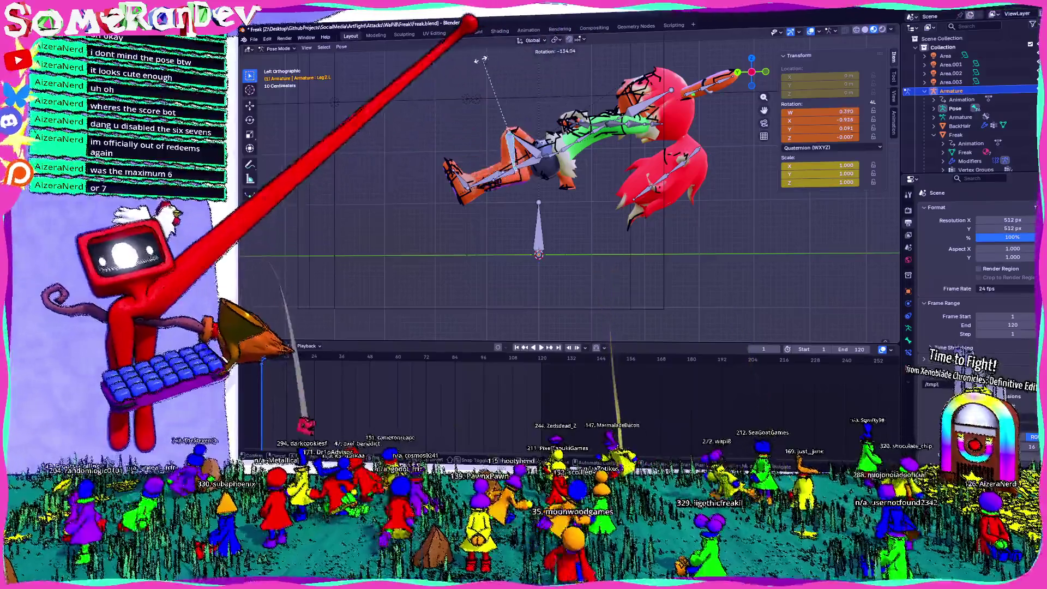
click(473, 50)
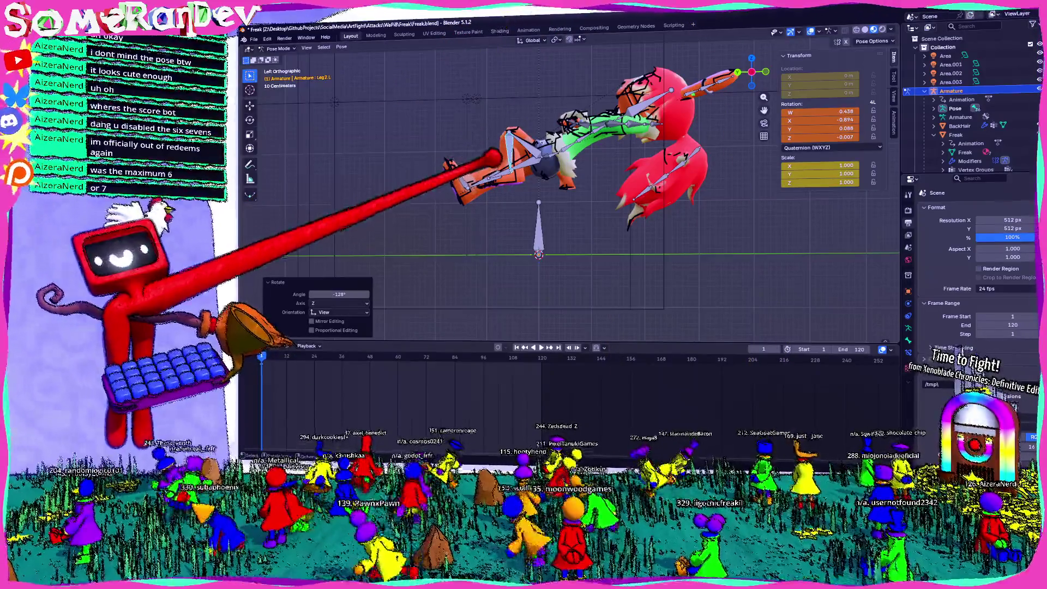
click(546, 163)
middle_drag(545, 163, 627, 163)
mouse_move(661, 223)
middle_down()
mouse_move(603, 216)
mouse_move(646, 170)
middle_up()
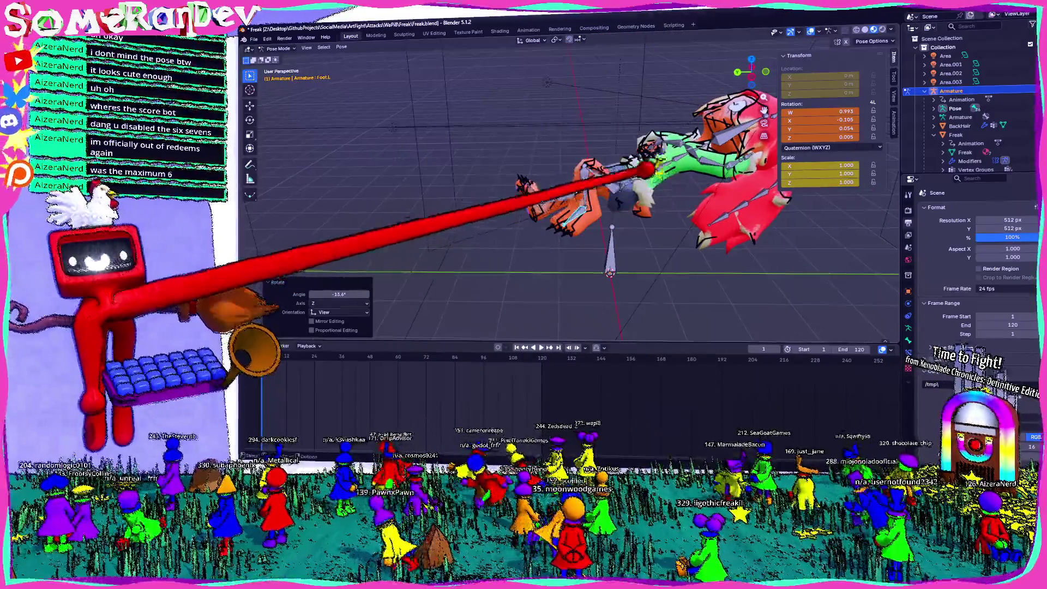
- Tilt the upper spine bone and rotate the Arm1.R bone slightly
key(ctrl+KP_3)
key(r)
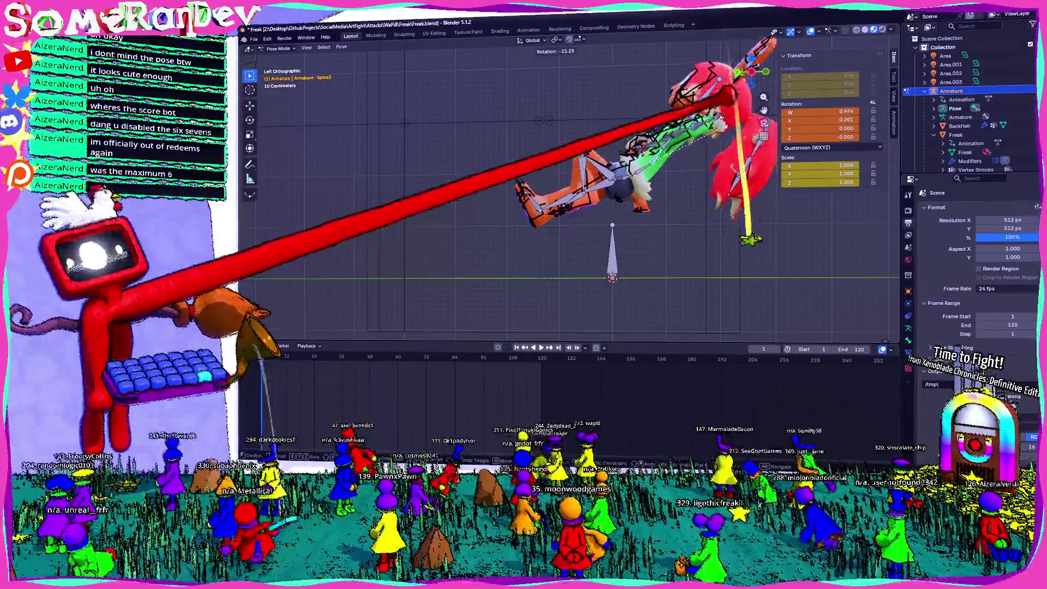
click(661, 145)
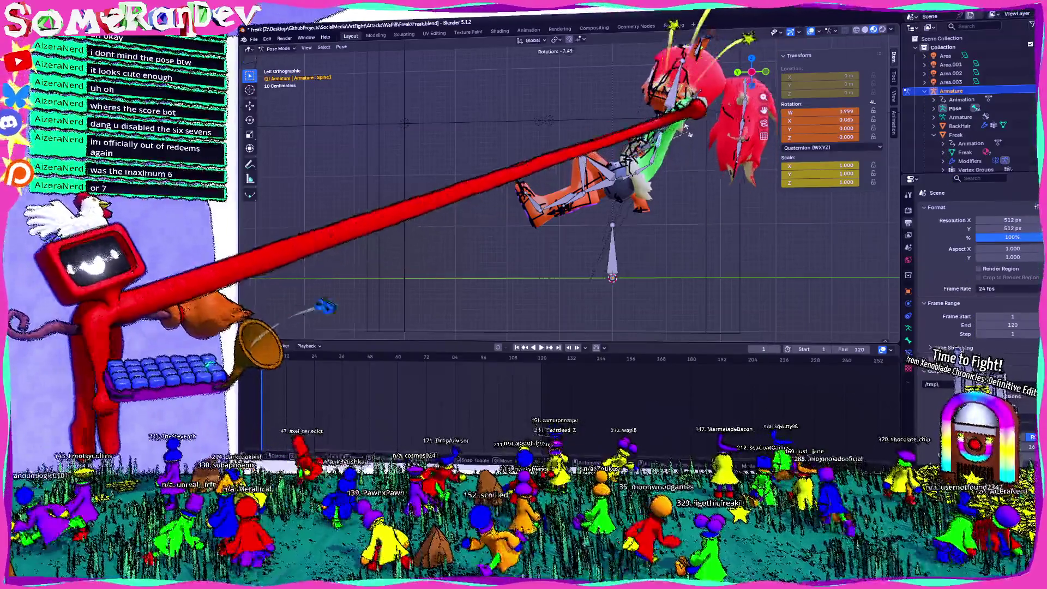
mouse_move(775, 48)
middle_down()
mouse_move(631, 157)
mouse_move(447, 130)
middle_up()
key(r)
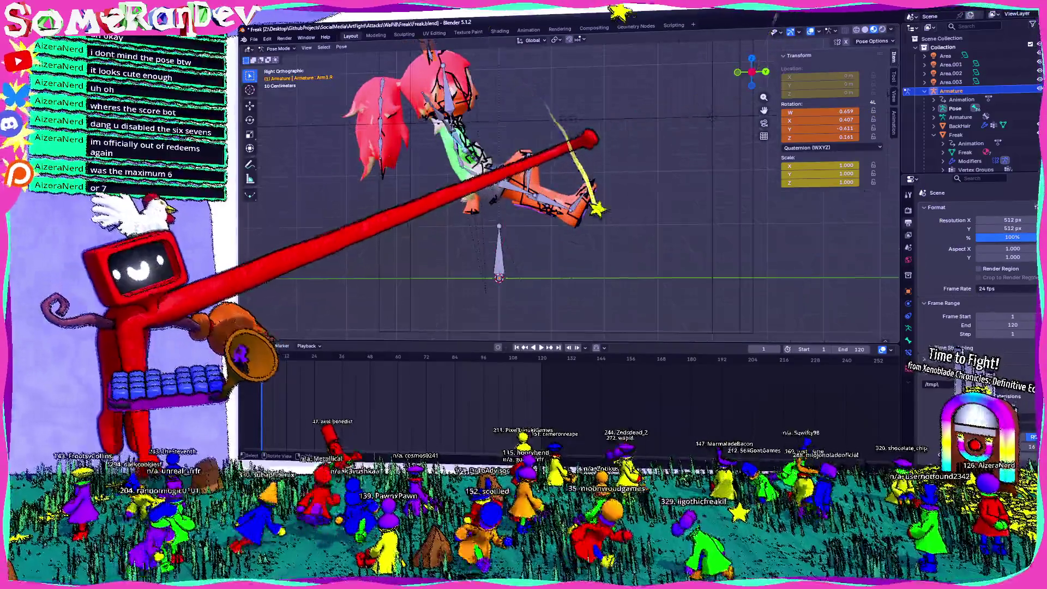
click(631, 98)
middle_drag(631, 98, 527, 155)
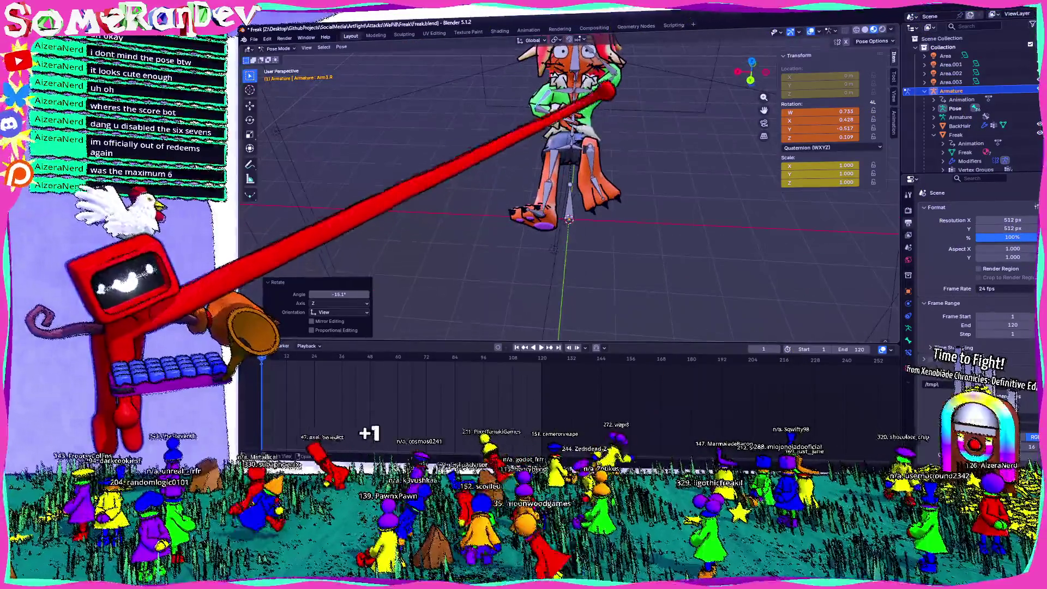
mouse_move(603, 170)
middle_down()
mouse_move(567, 175)
mouse_move(542, 145)
mouse_move(611, 154)
mouse_move(533, 166)
mouse_move(526, 221)
mouse_move(592, 185)
middle_up()
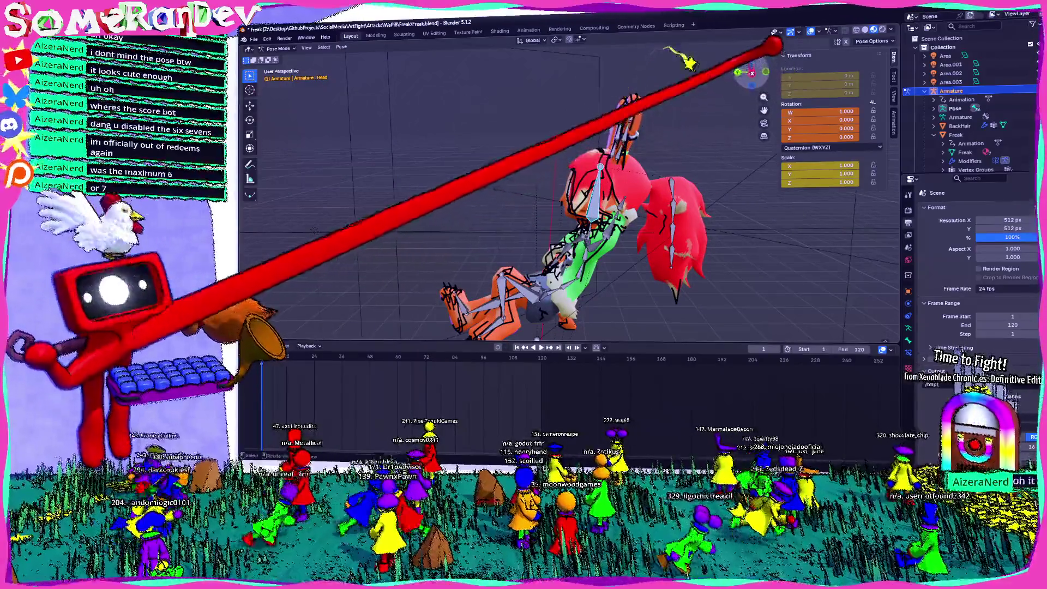
- Tilt the Head bone slightly in the left side view
click(752, 72)
click(679, 174)
key(r)
click(679, 166)
middle_drag(679, 166, 578, 164)
scroll(720, 284, down, 3)
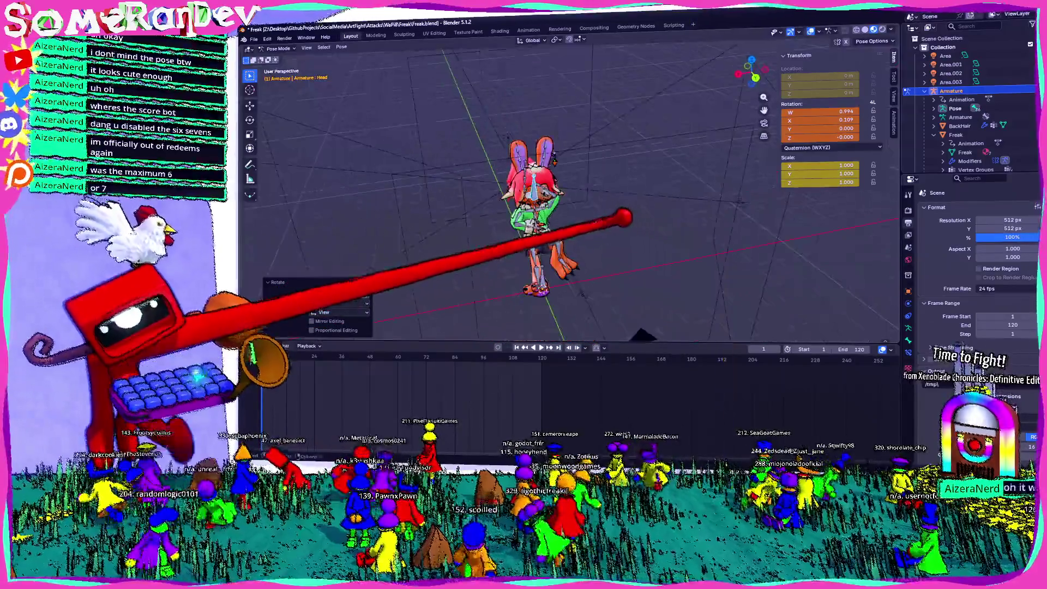
- Render a test still of the pose, keyframe it, and render again
click(301, 47)
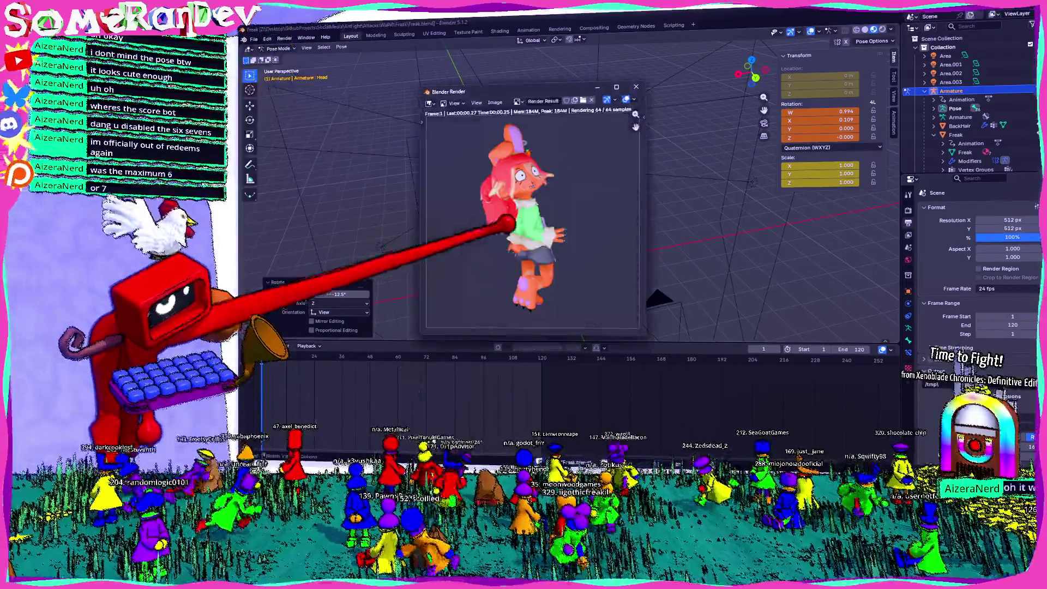
key(Escape)
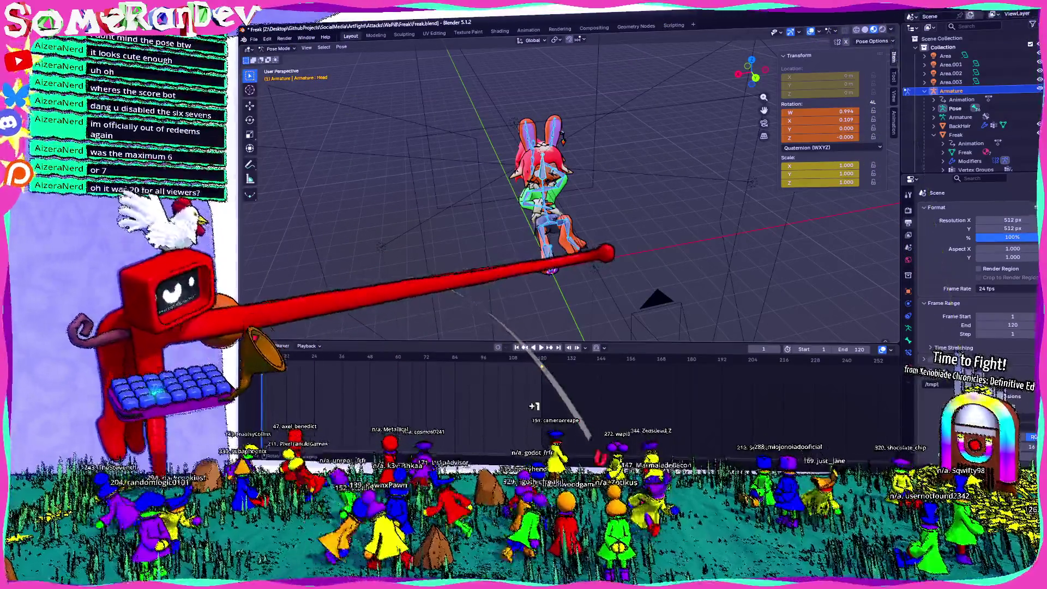
key(i)
click(297, 48)
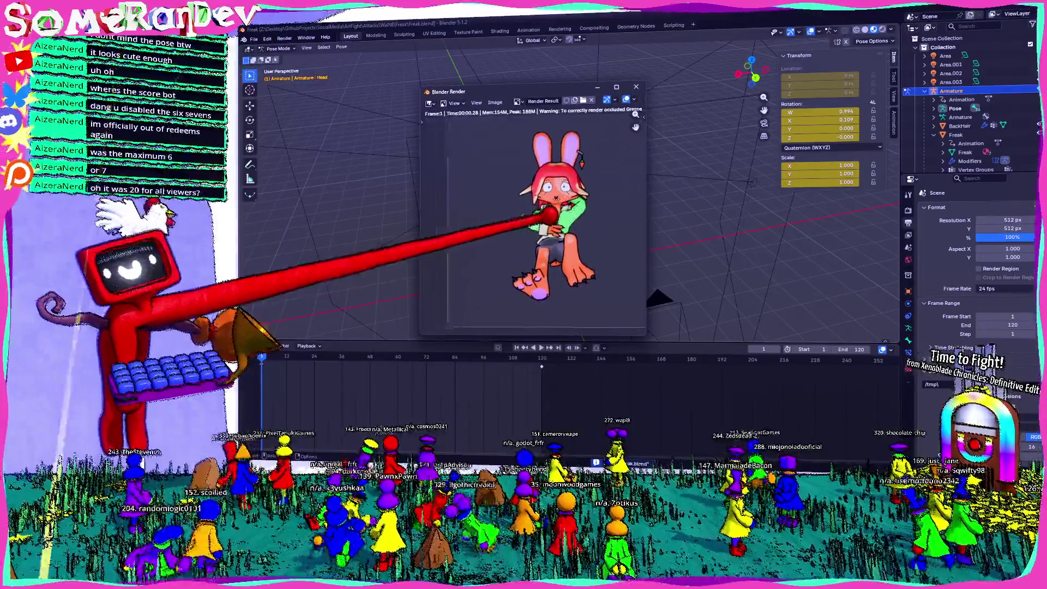
click(635, 85)
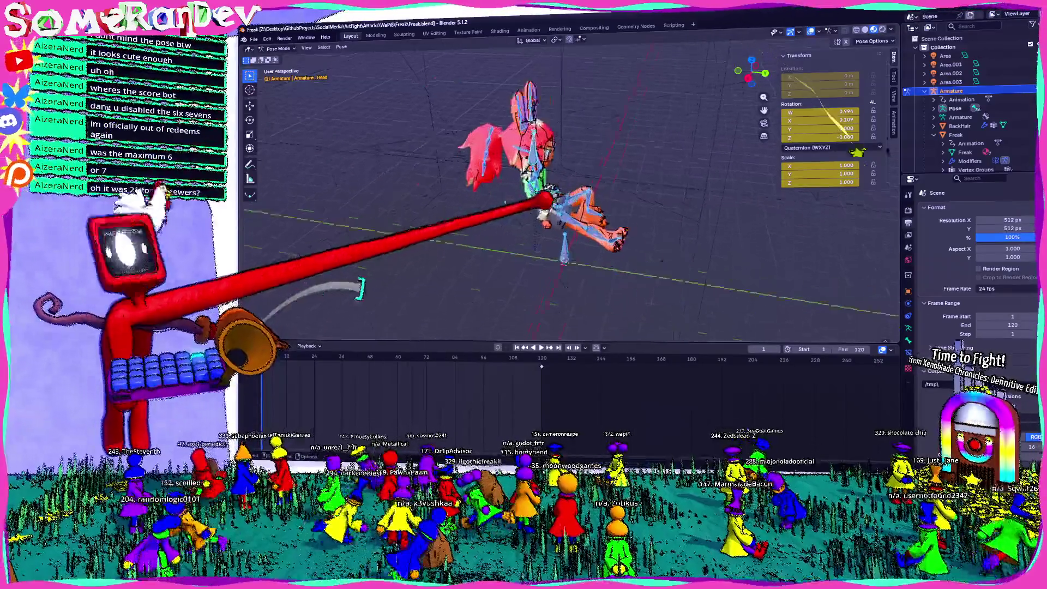
- Re-rotate the forearm and arm bones for the seated pose
scroll(545, 191, up, 6)
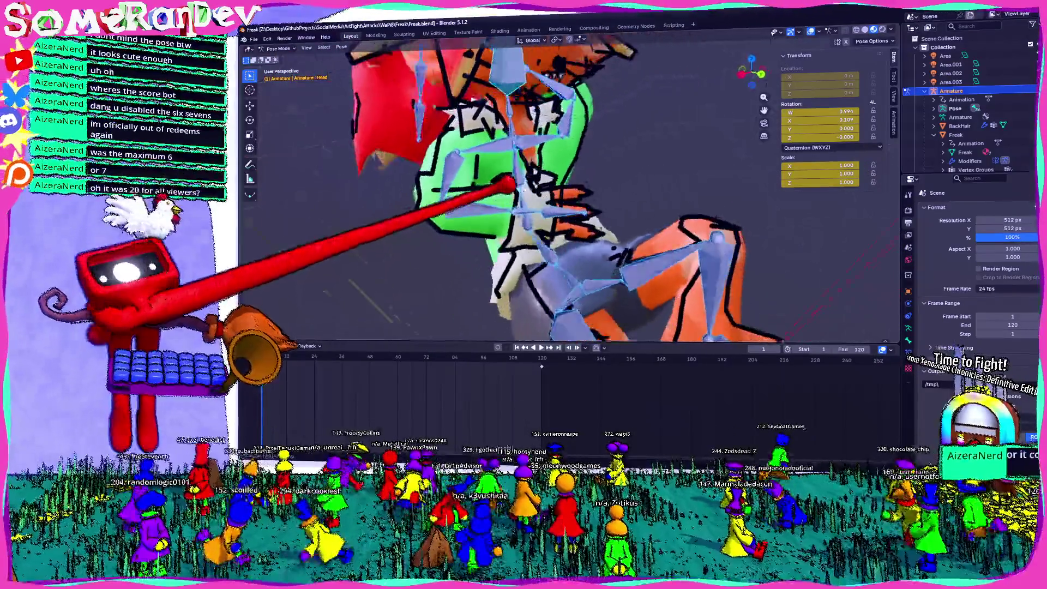
mouse_move(546, 191)
middle_down()
mouse_move(589, 163)
mouse_move(535, 199)
middle_up()
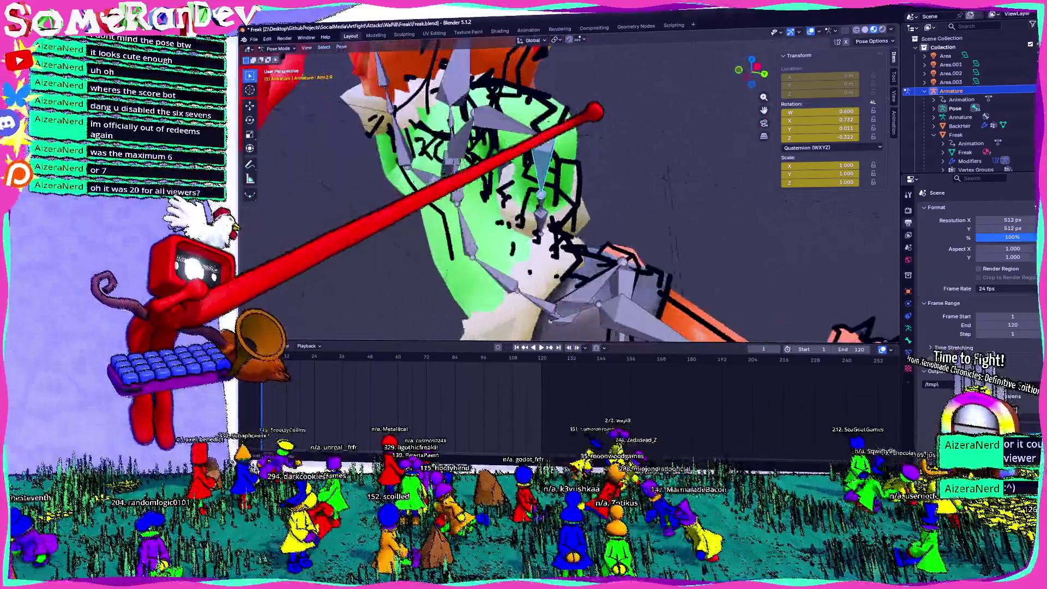
middle_drag(535, 199, 532, 202)
middle_drag(630, 147, 531, 201)
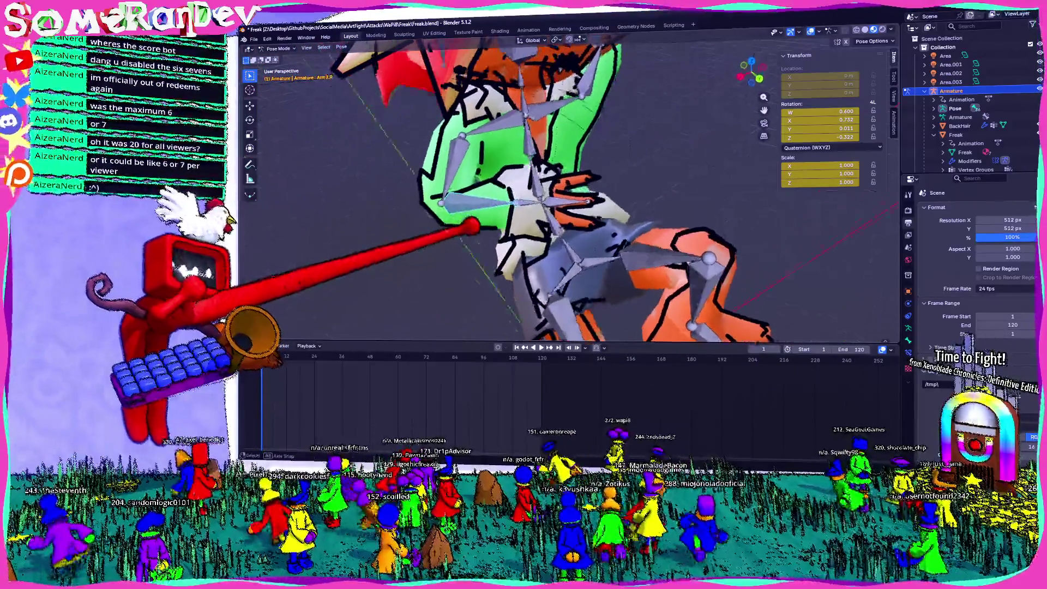
key(r)
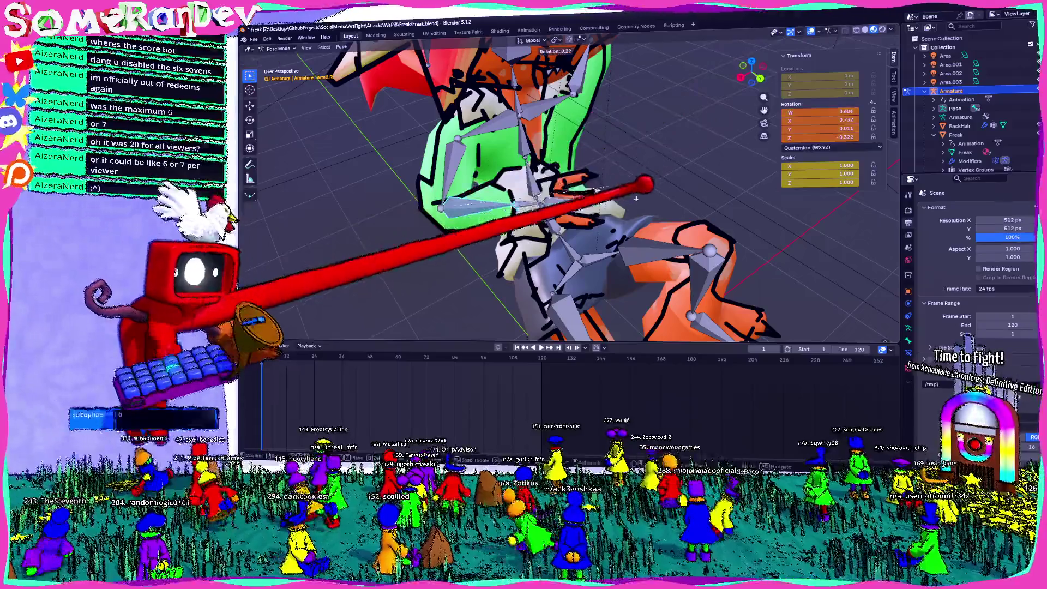
mouse_move(570, 196)
middle_down()
mouse_move(502, 206)
mouse_move(626, 159)
middle_up()
key(r)
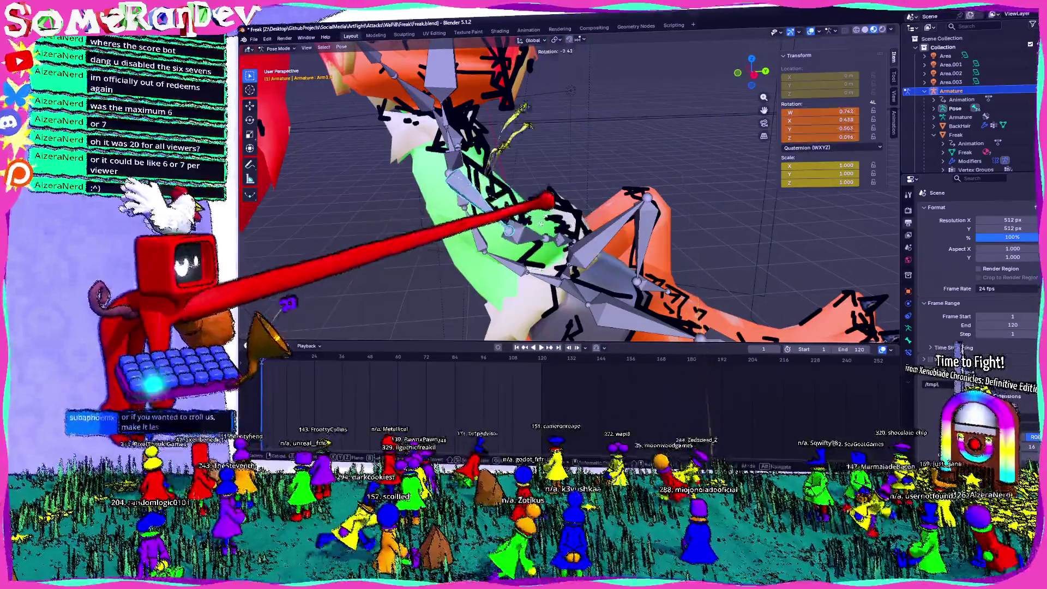
click(570, 90)
middle_drag(570, 90, 486, 131)
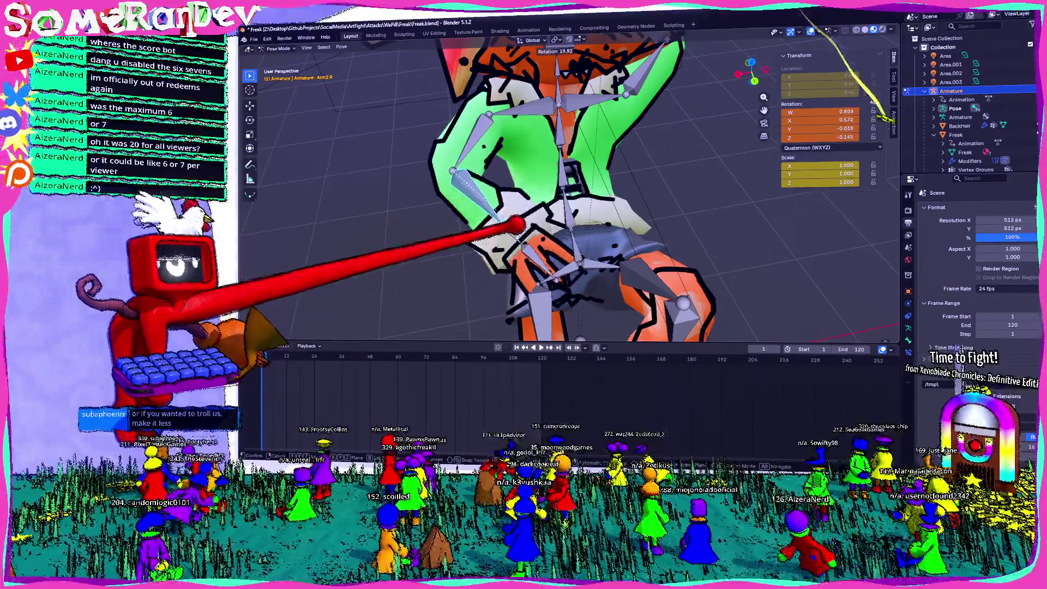
key(Return)
mouse_move(546, 164)
middle_down()
mouse_move(622, 107)
mouse_move(678, 175)
mouse_move(677, 427)
mouse_move(627, 381)
mouse_move(600, 327)
middle_up()
- Check the pose with an F12 test render and adjust the arm bone again
key(F12)
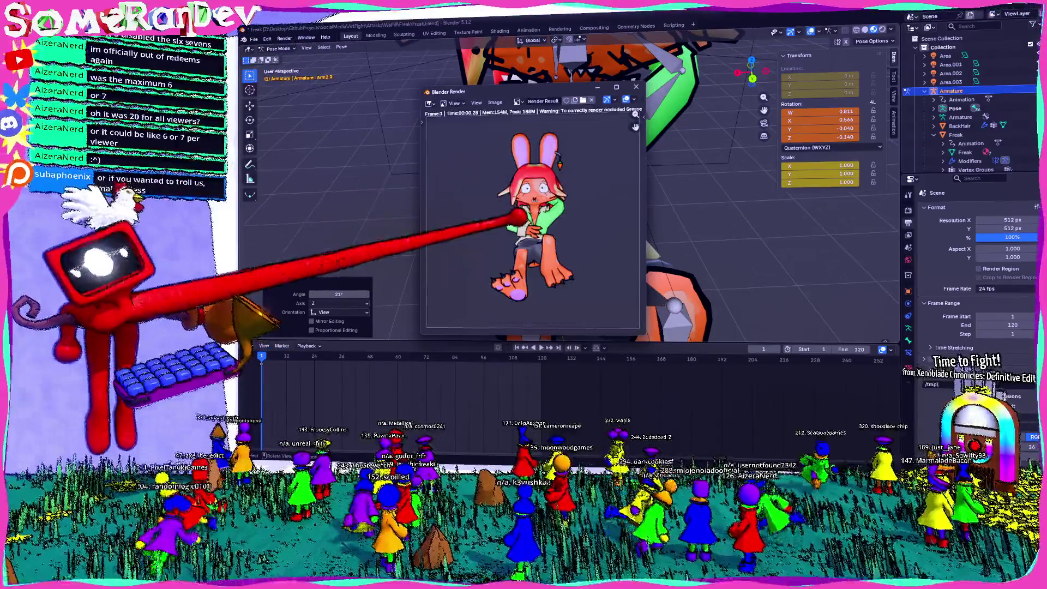
scroll(532, 218, up, 5)
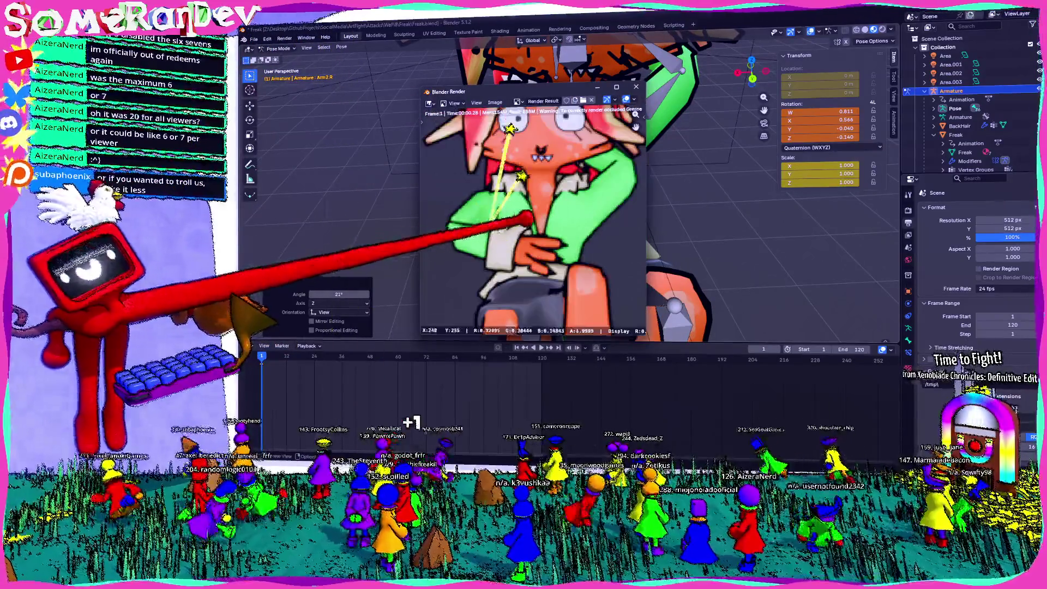
key(Escape)
mouse_move(707, 244)
middle_down()
mouse_move(698, 289)
mouse_move(805, 281)
middle_up()
key(r)
click(698, 289)
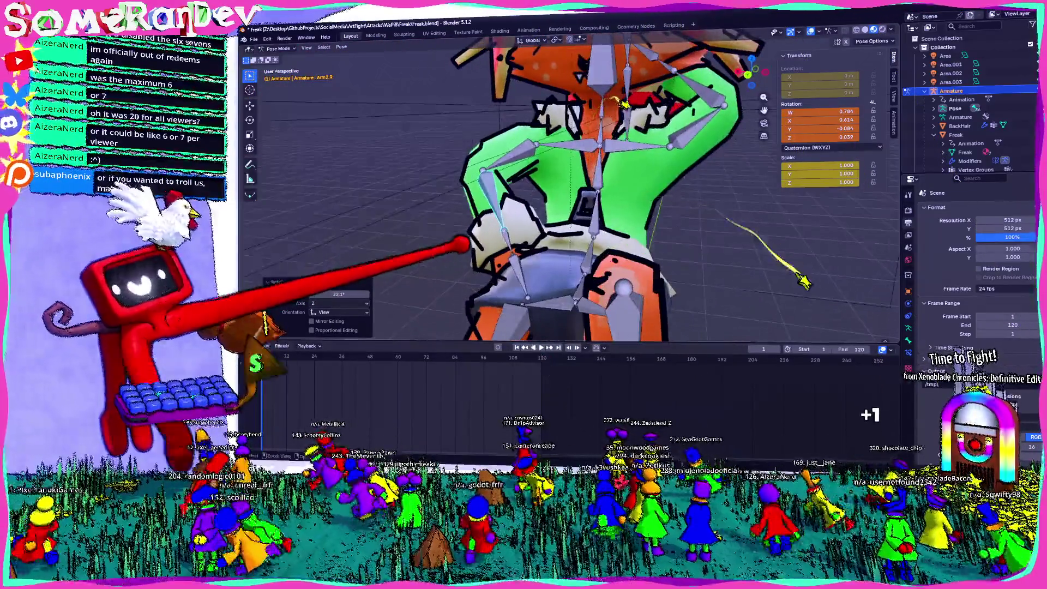
- Keyframe the arm rotation and verify it with test renders
key(F12)
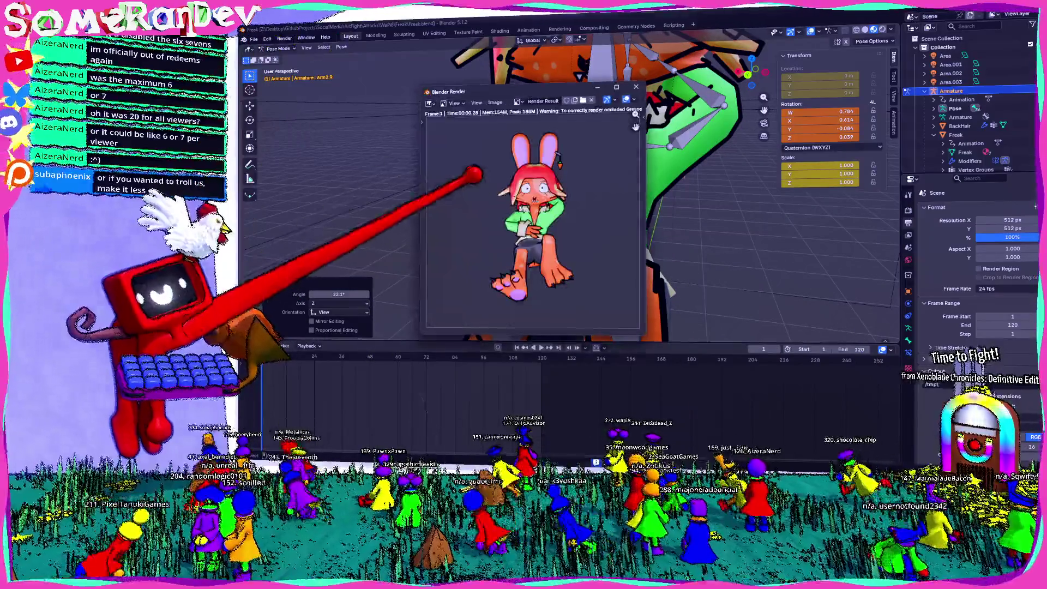
key(Escape)
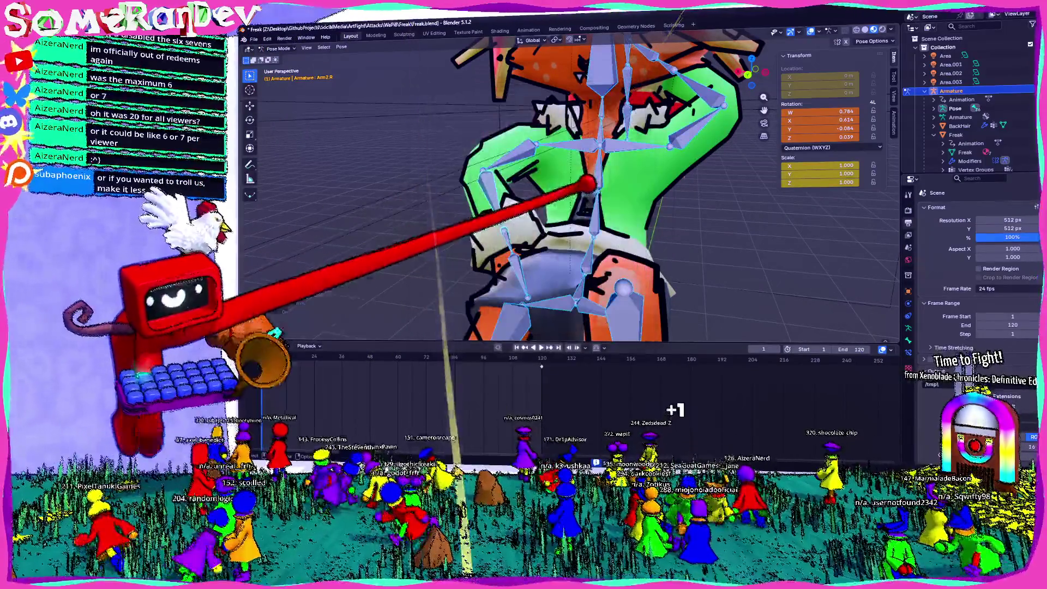
key(i)
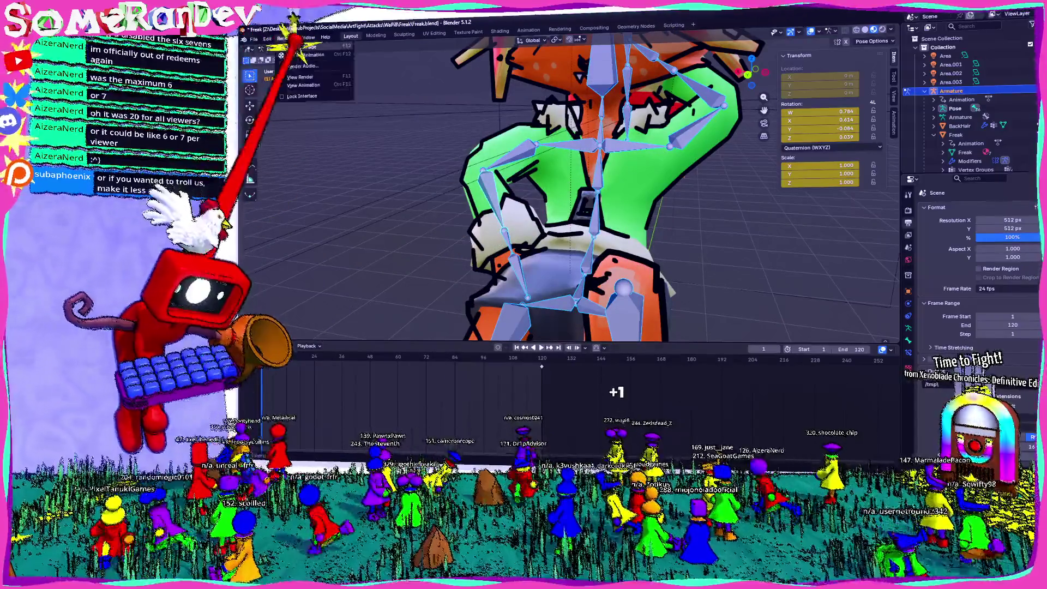
key(F12)
key(Escape)
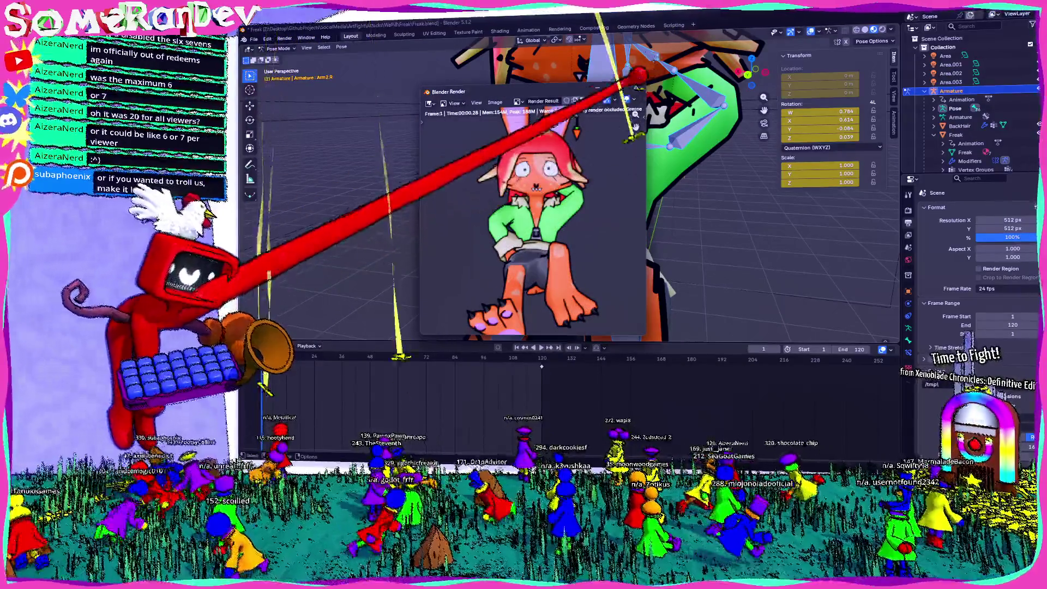
- Make a final arm rotation, key all bones' rotations, and render a test still
scroll(545, 191, up, 5)
key(r)
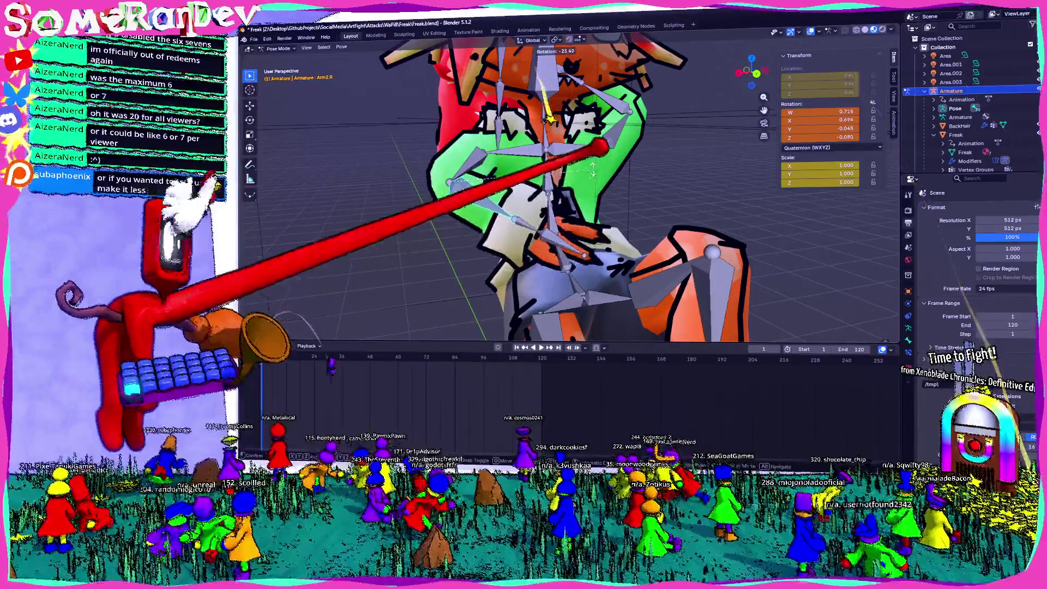
click(599, 161)
mouse_move(567, 182)
middle_down()
mouse_move(537, 229)
mouse_move(549, 234)
mouse_move(520, 191)
mouse_move(619, 215)
middle_up()
key(a)
key(i)
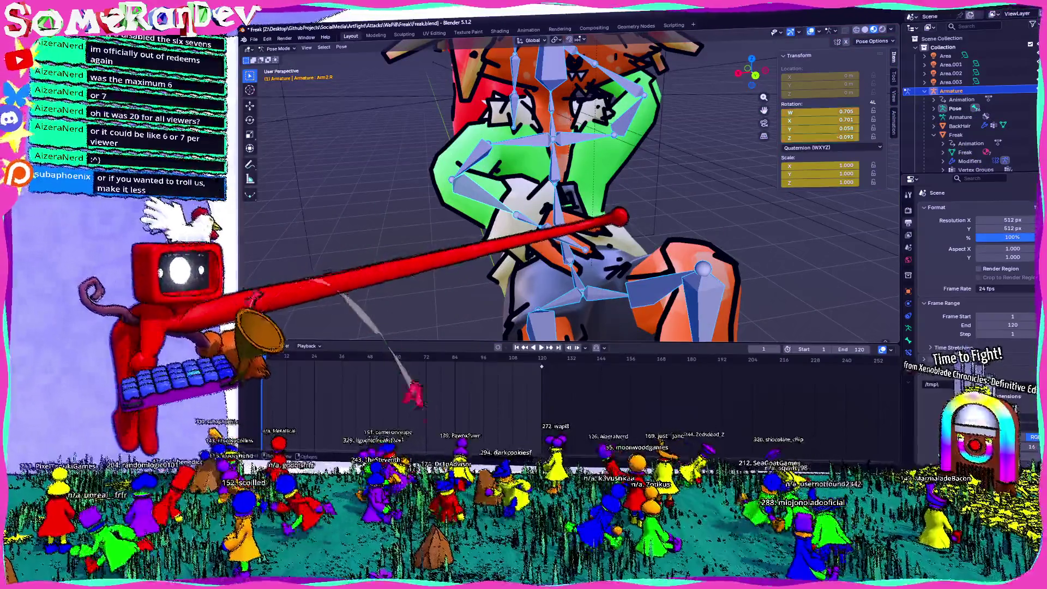
click(302, 47)
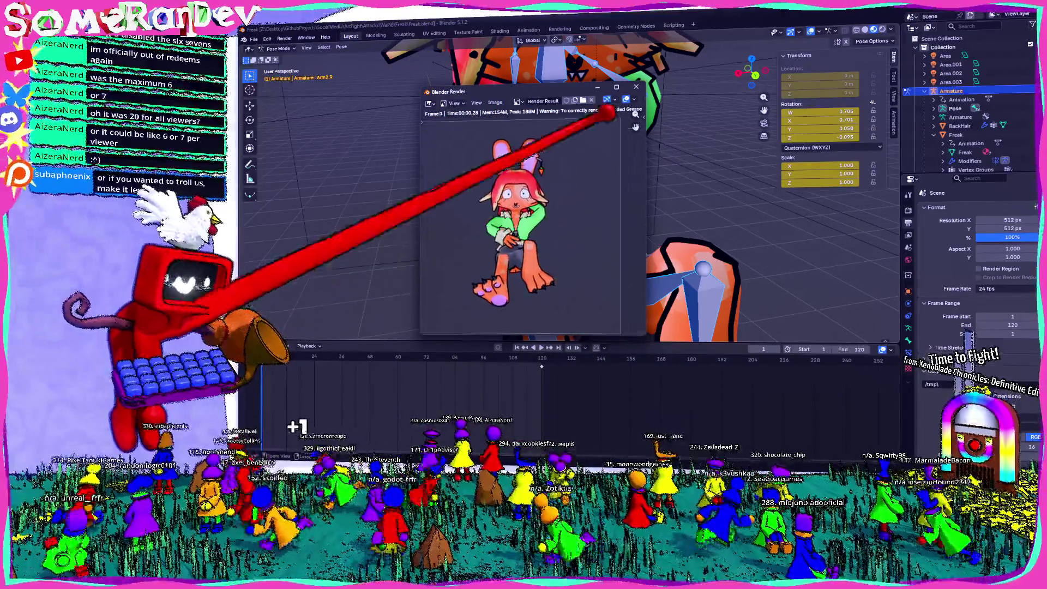
click(616, 87)
- Select the Spine3 bone and switch to the left orthographic view
middle_drag(572, 144, 573, 153)
click(572, 175)
key(ctrl+KP_3)
- Lean Spine3 back by -22.3° and tilt the neck with Bone.014
key(r)
key(Return)
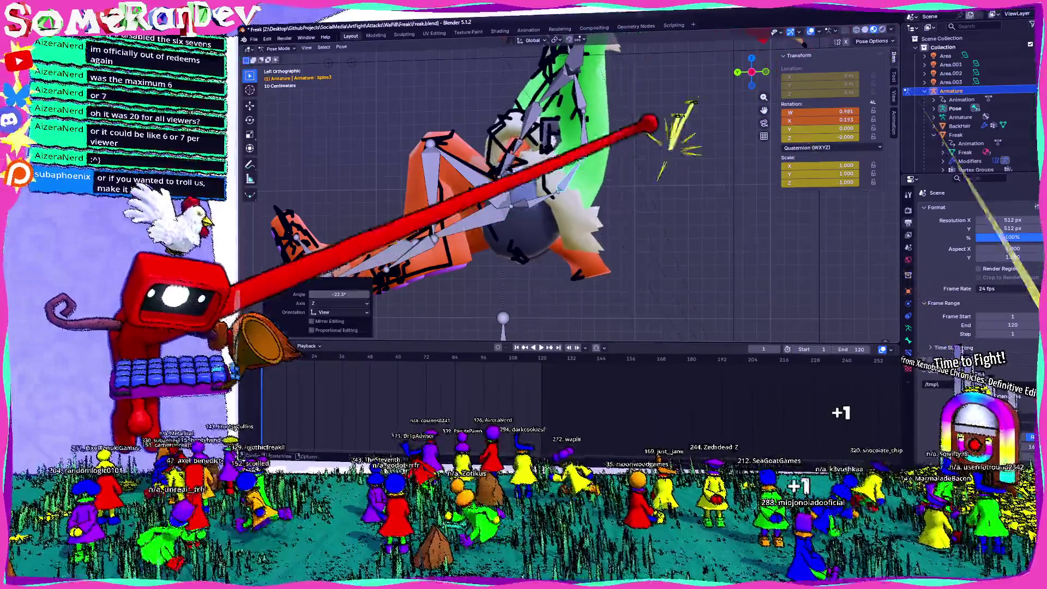
click(659, 164)
key(bracketleft)
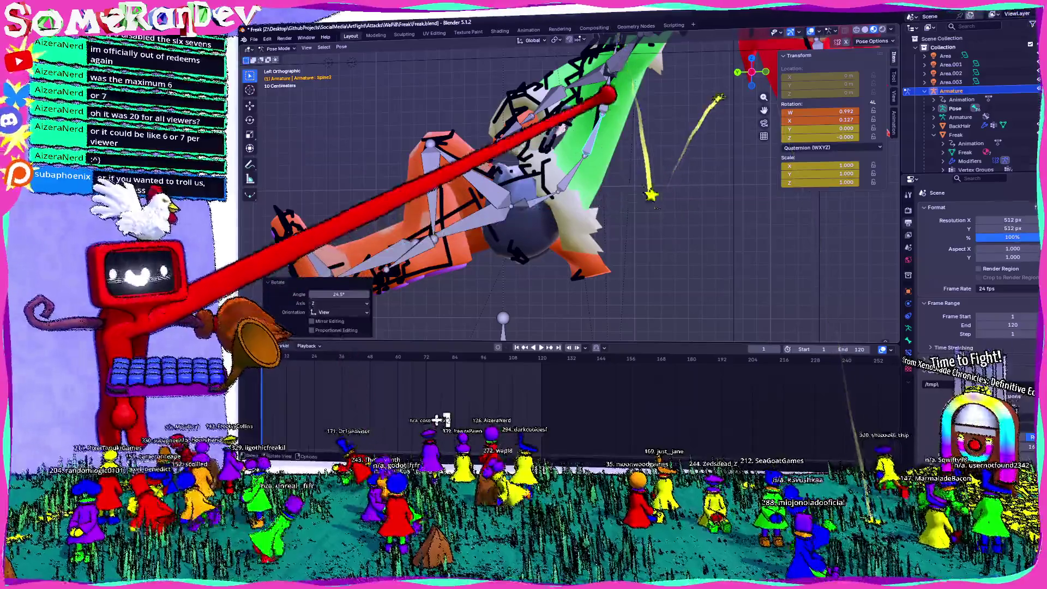
scroll(568, 190, up, 3)
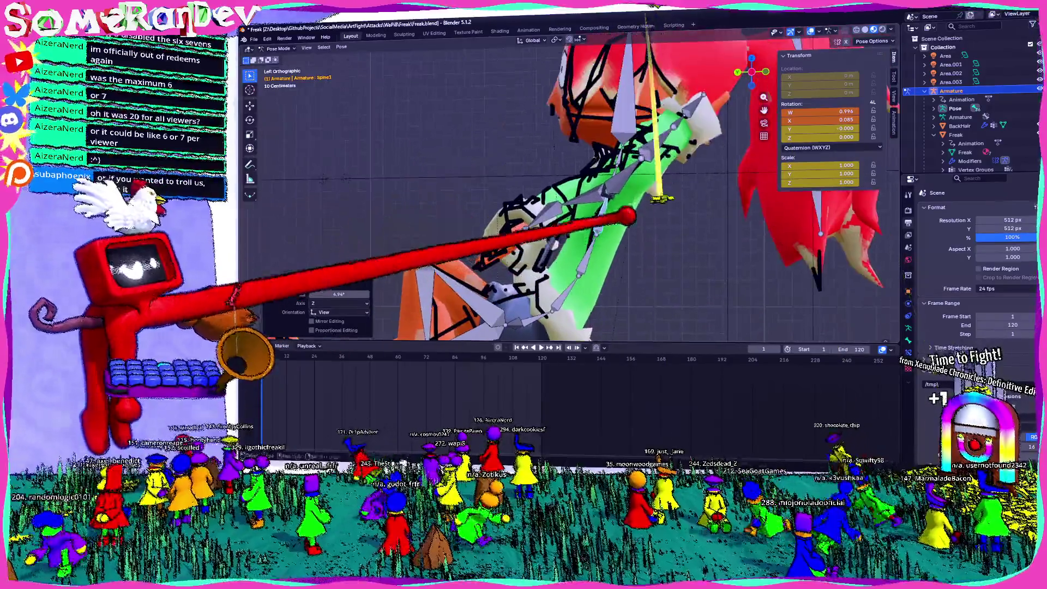
key(bracketleft)
key(r)
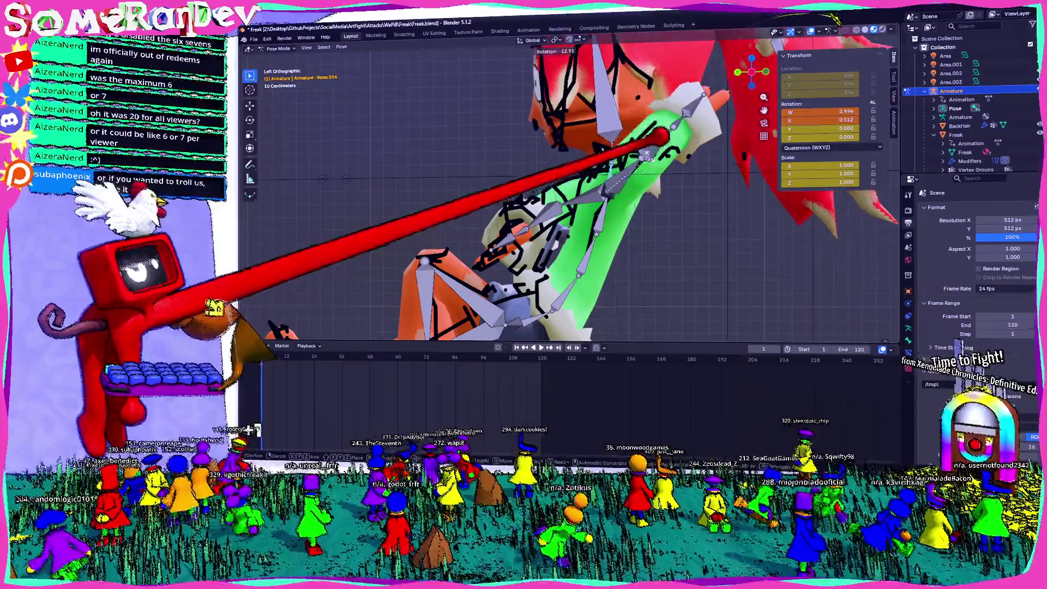
- Tilt the Head bone forward and turn it 13.5° sideways
key(bracketleft)
key(bracketright)
key(r)
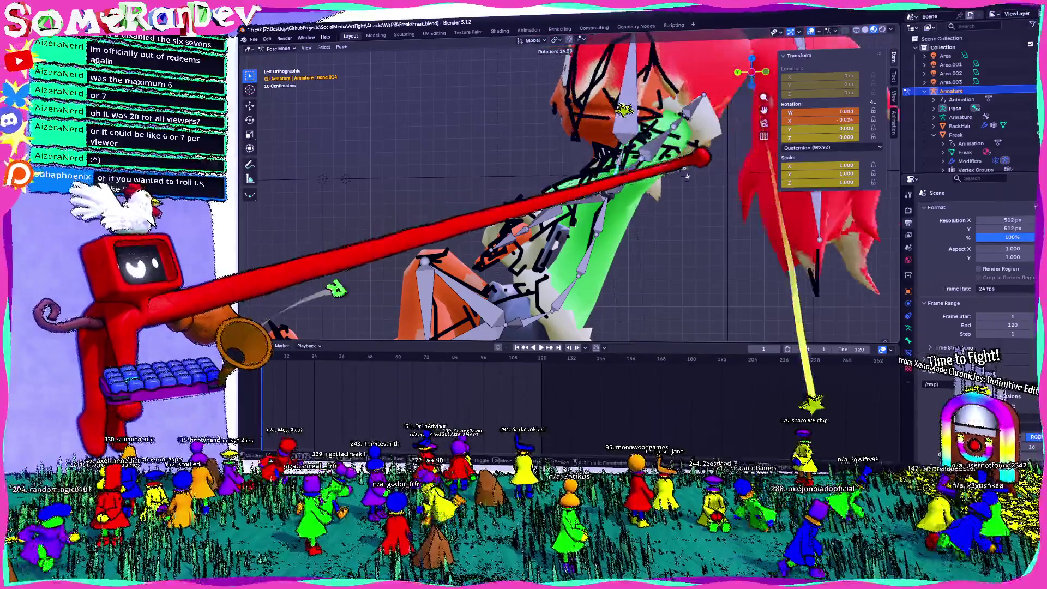
key(Return)
middle_drag(545, 191, 600, 204)
key(r)
key(Return)
mouse_move(704, 90)
middle_down()
mouse_move(769, 98)
mouse_move(753, 128)
mouse_move(666, 94)
mouse_move(561, 143)
middle_up()
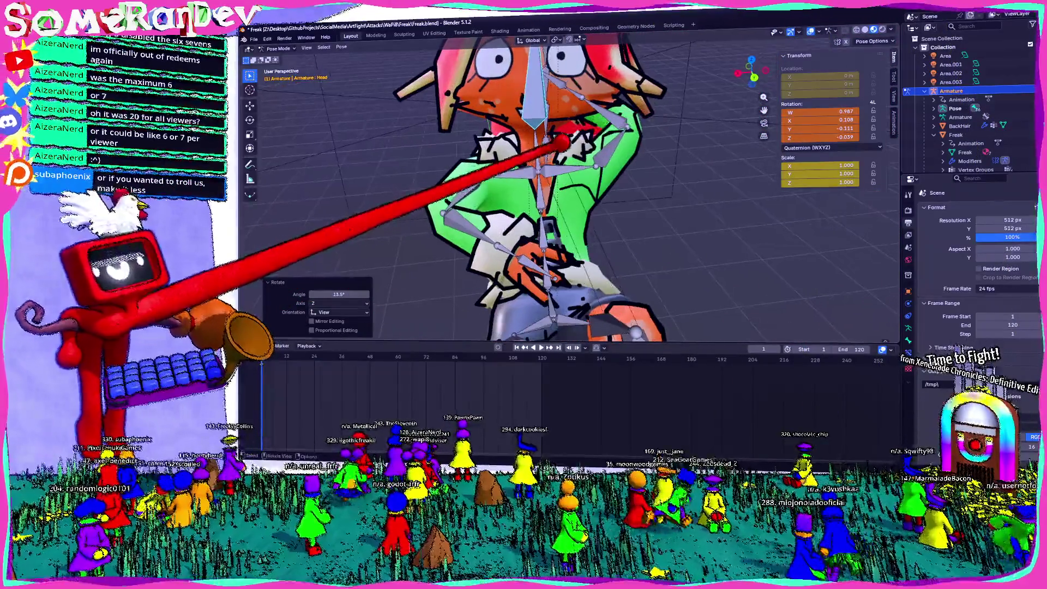
- Make a small Arm2.R adjustment and switch the armature to Object Mode
mouse_move(487, 208)
middle_down()
mouse_move(542, 205)
mouse_move(604, 159)
mouse_move(579, 191)
mouse_move(444, 238)
middle_up()
click(461, 235)
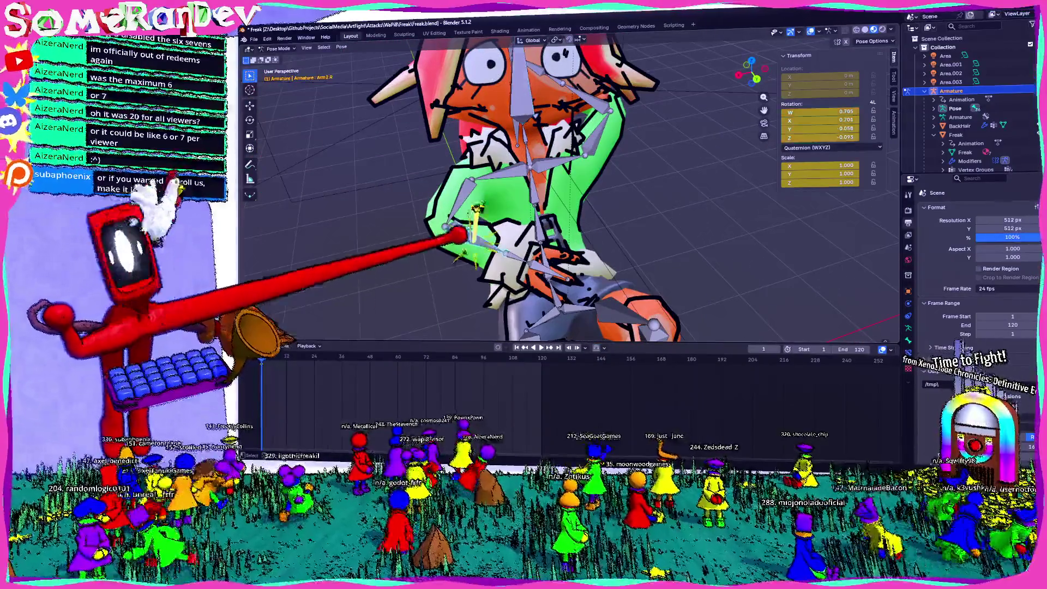
mouse_move(480, 180)
middle_down()
mouse_move(573, 163)
mouse_move(542, 187)
mouse_move(561, 163)
mouse_move(633, 221)
mouse_move(453, 234)
mouse_move(431, 218)
middle_up()
key(r)
click(602, 246)
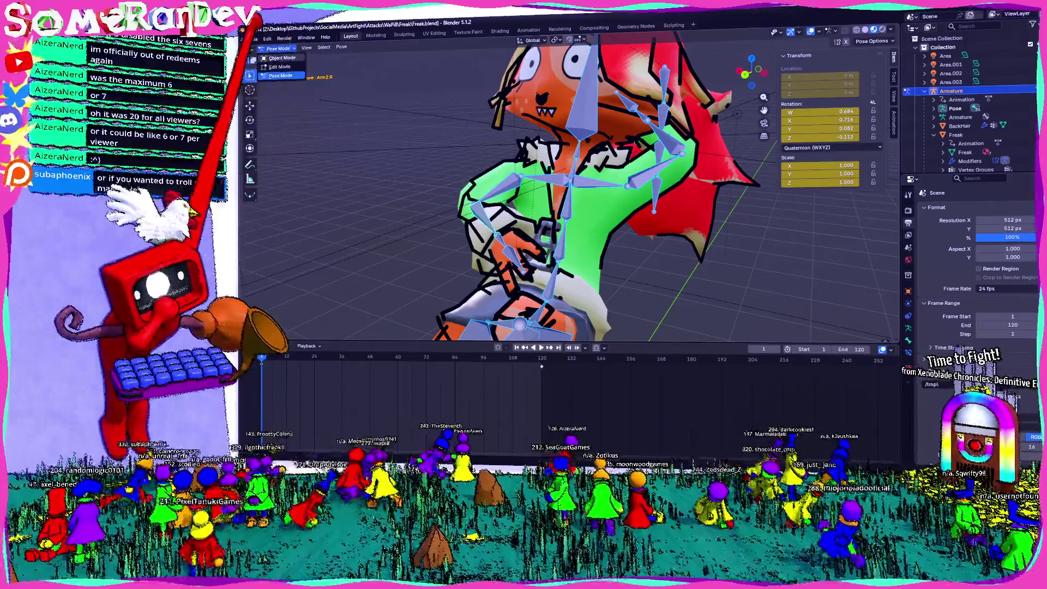
click(282, 57)
middle_drag(382, 218, 436, 212)
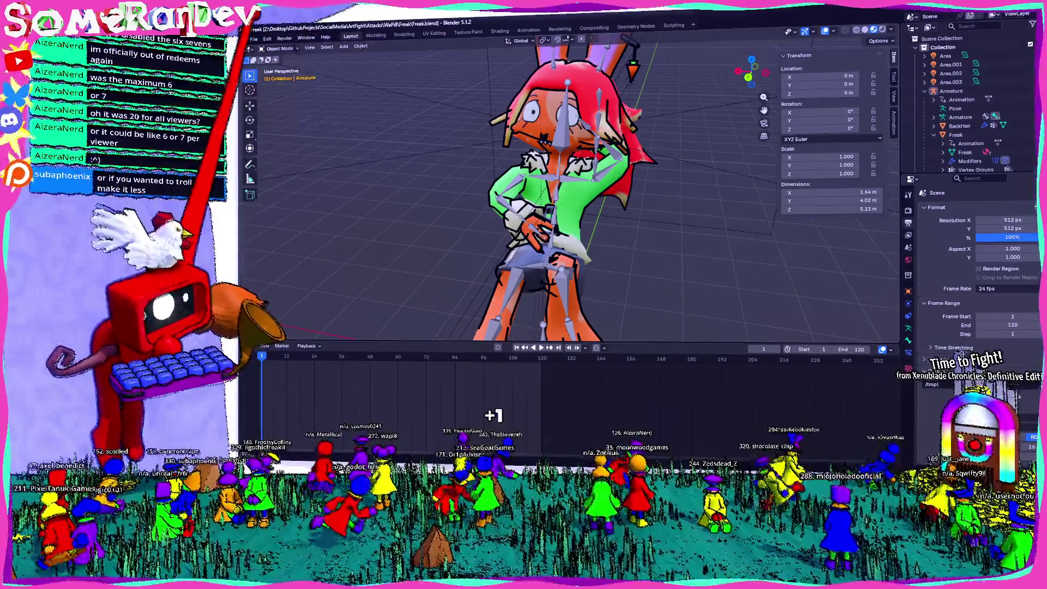
- Render a still image of frame 1 and close the render result
click(284, 38)
click(298, 59)
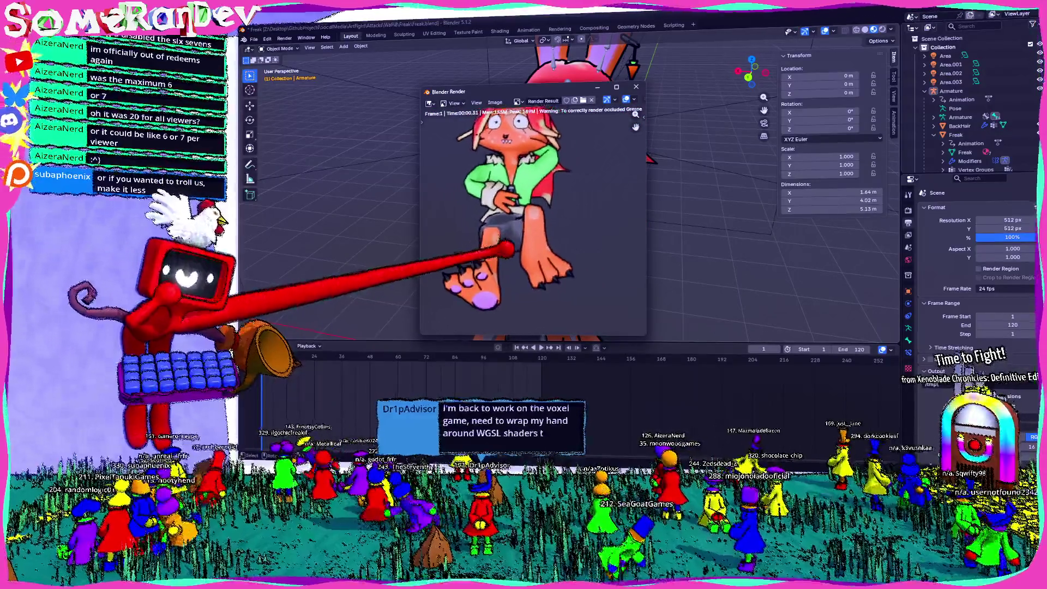
key(Escape)
- Orbit around the seated bunny to inspect the pose, then re-render frame 1 with F12
mouse_move(546, 219)
middle_down()
mouse_move(621, 202)
mouse_move(709, 224)
middle_up()
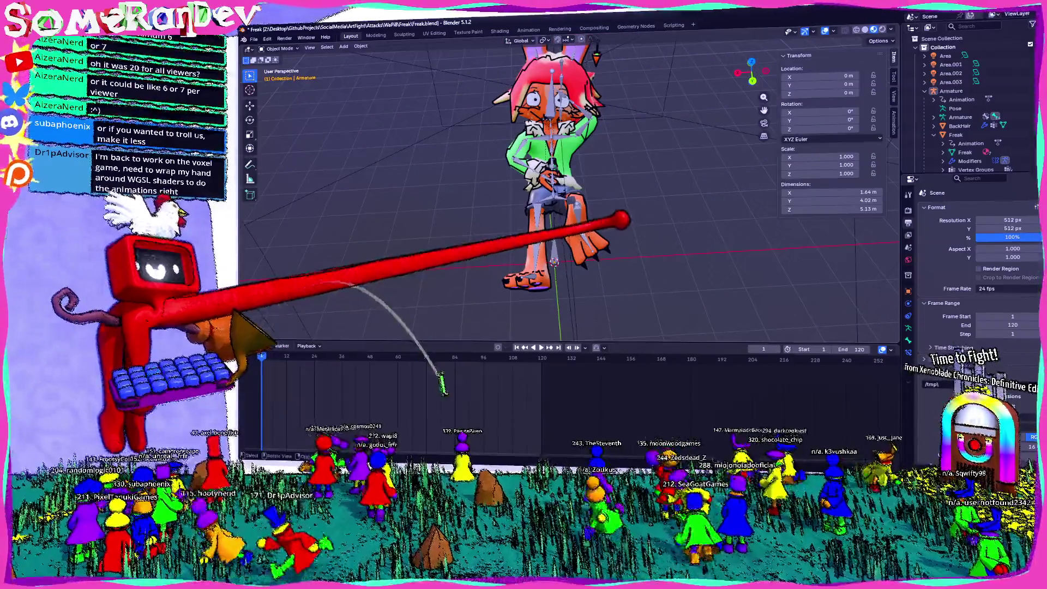
mouse_move(709, 224)
middle_down()
mouse_move(665, 197)
mouse_move(643, 218)
middle_up()
middle_drag(600, 167, 622, 174)
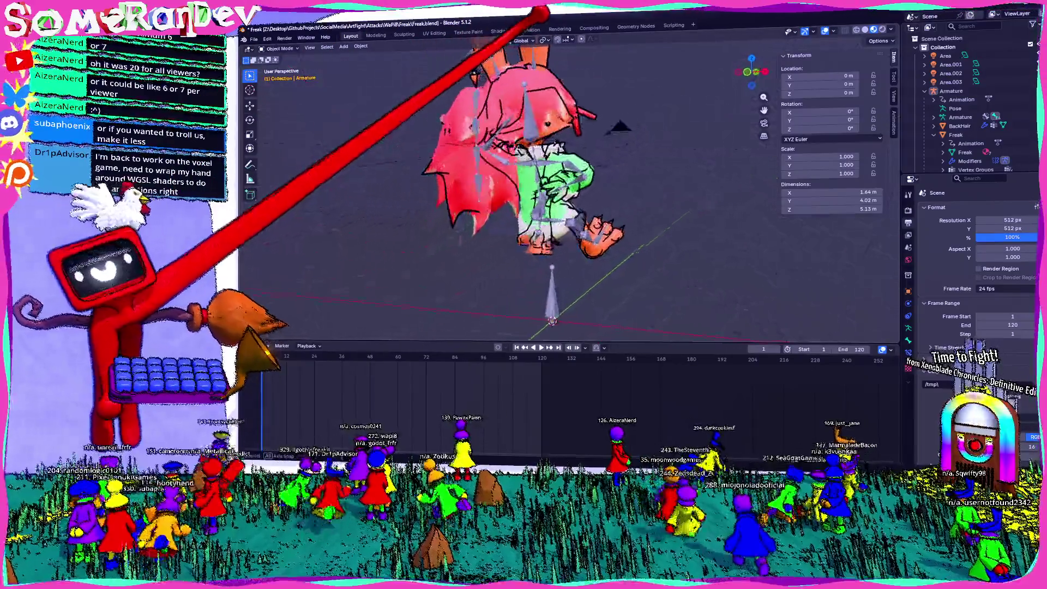
middle_drag(600, 191, 638, 210)
mouse_move(633, 16)
middle_down()
mouse_move(644, 35)
mouse_move(709, 28)
mouse_move(774, 40)
middle_up()
key(F12)
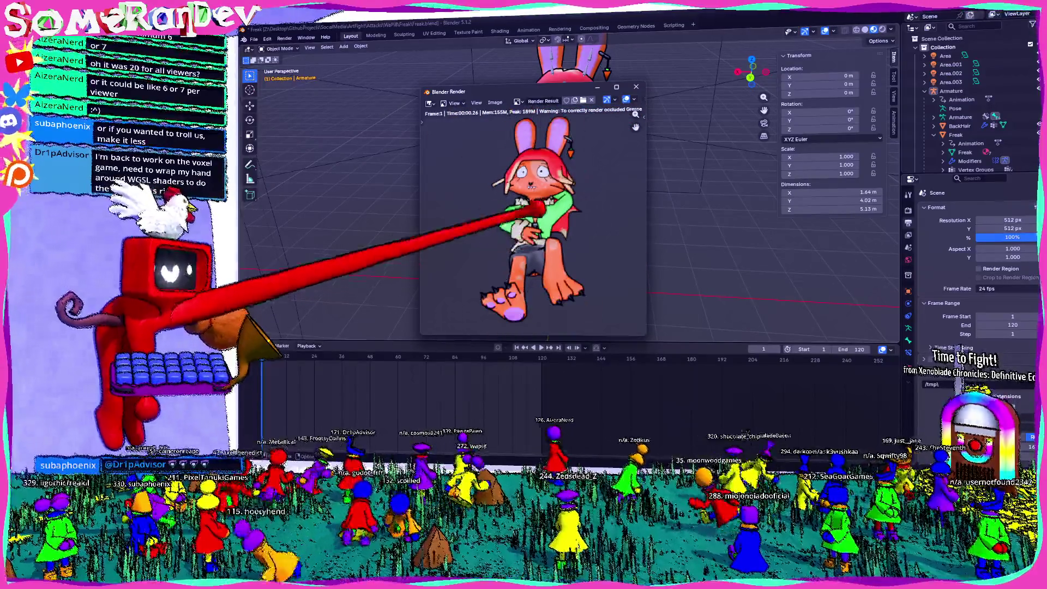
- Set the output resolution to 256 px and save the blend file
double_click(1006, 219)
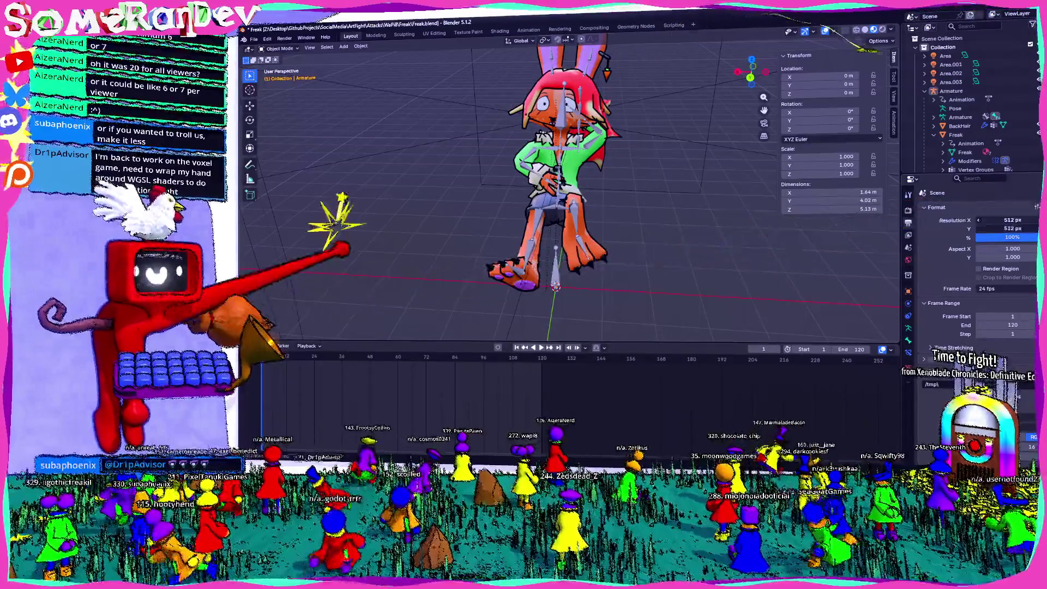
text(256)
key(Return)
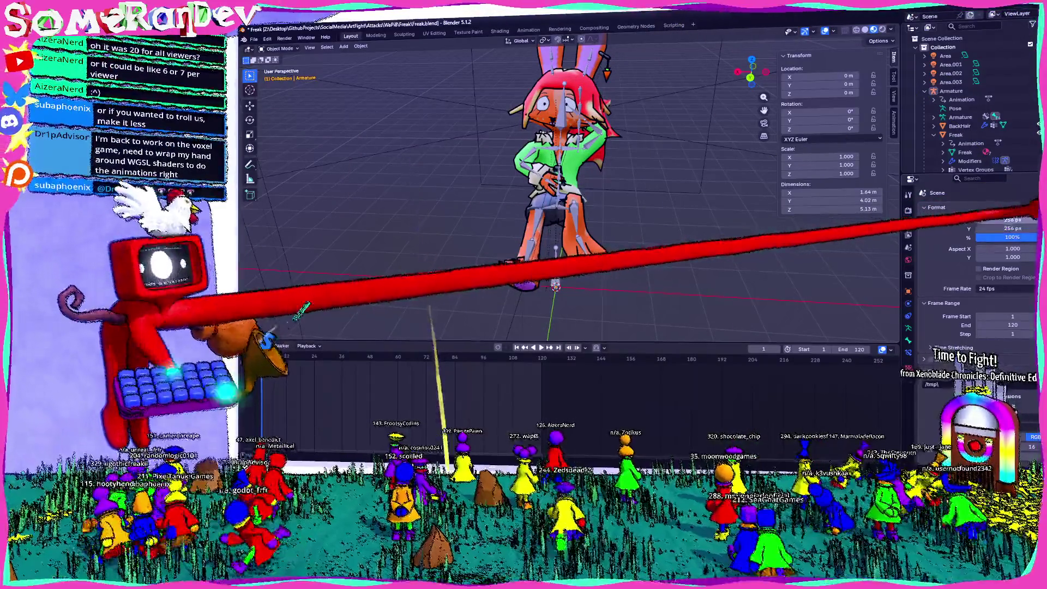
key(ctrl+s)
- Re-render at 256 px, view the render full screen, then close it
key(F12)
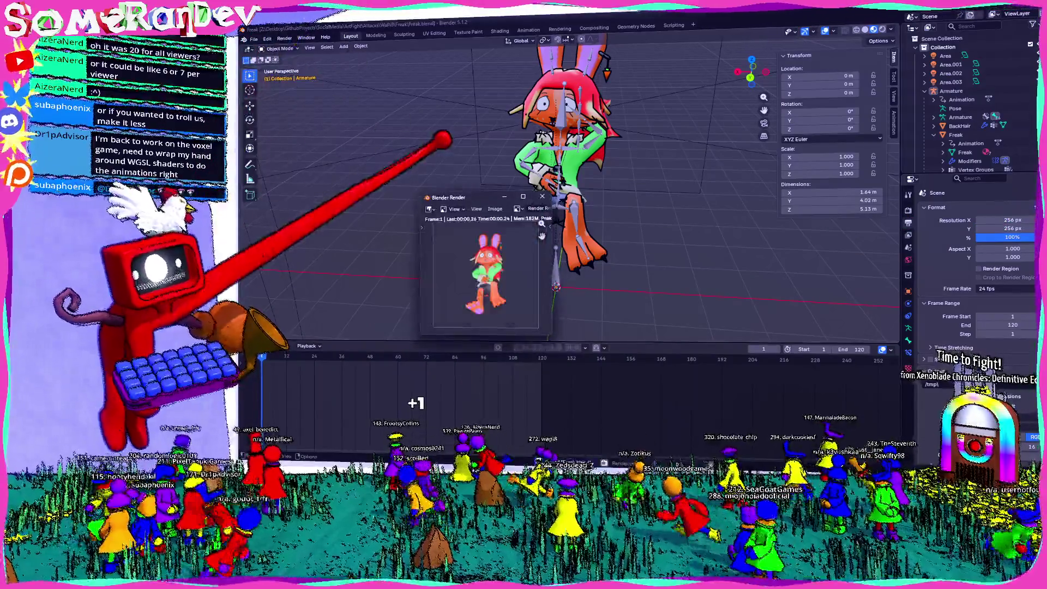
click(523, 196)
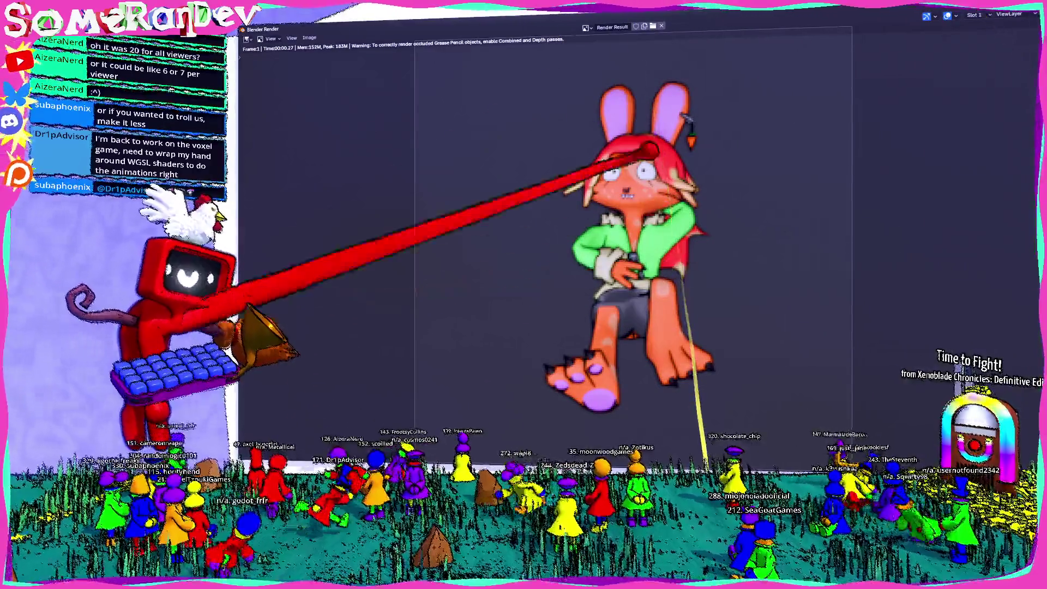
double_click(629, 20)
click(640, 72)
- Select the Armature object and switch it into Pose Mode
mouse_move(626, 152)
middle_down()
mouse_move(537, 179)
mouse_move(570, 189)
mouse_move(546, 164)
mouse_move(567, 180)
middle_up()
click(584, 177)
click(573, 178)
key(Tab)
click(281, 75)
click(341, 47)
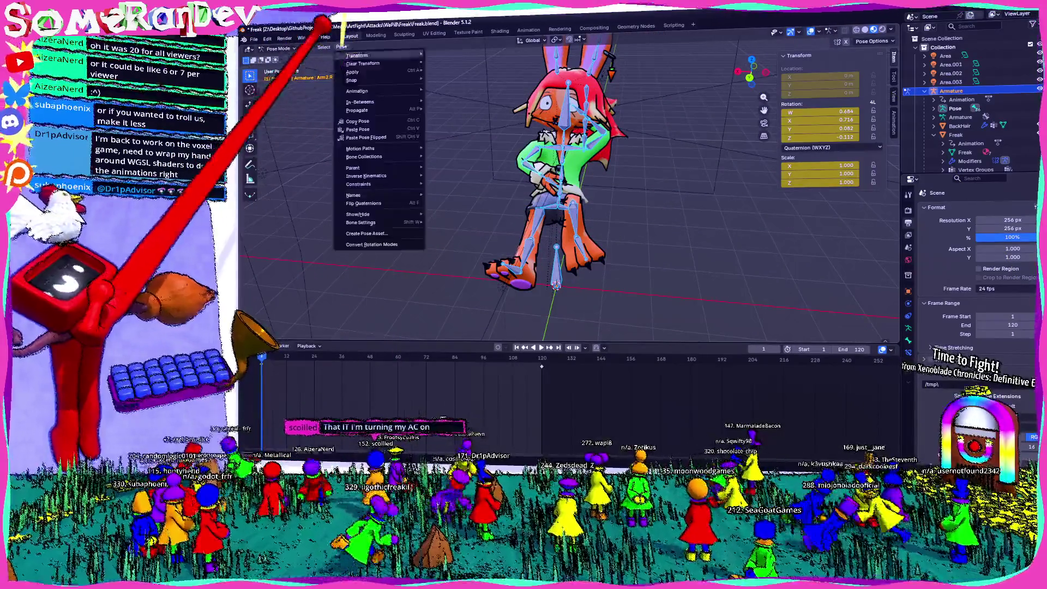
- Clear all bones back to the rest pose and view the bunny straight from behind
mouse_move(377, 65)
click(442, 65)
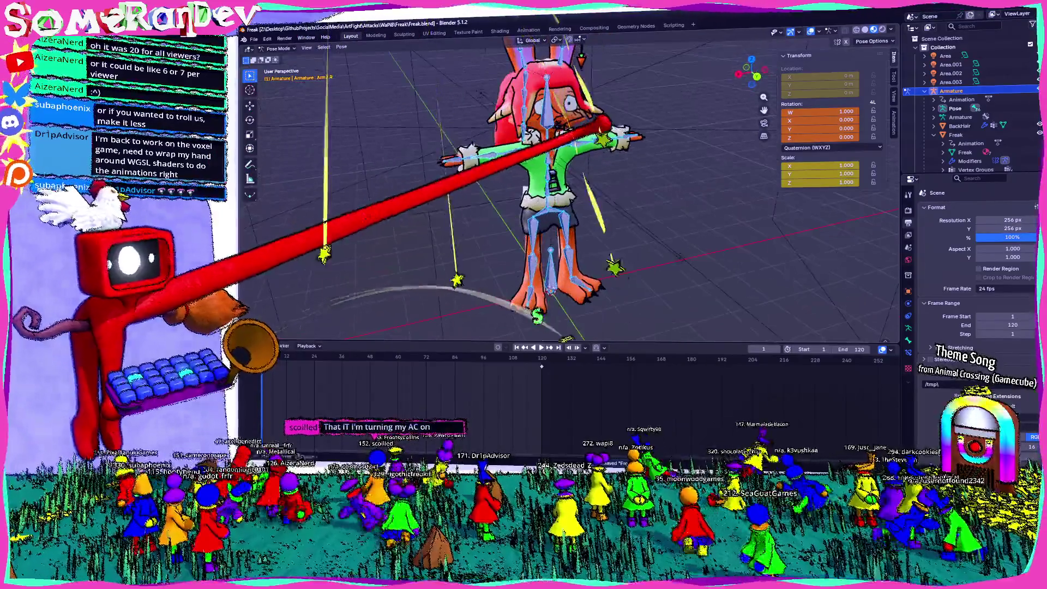
click(750, 77)
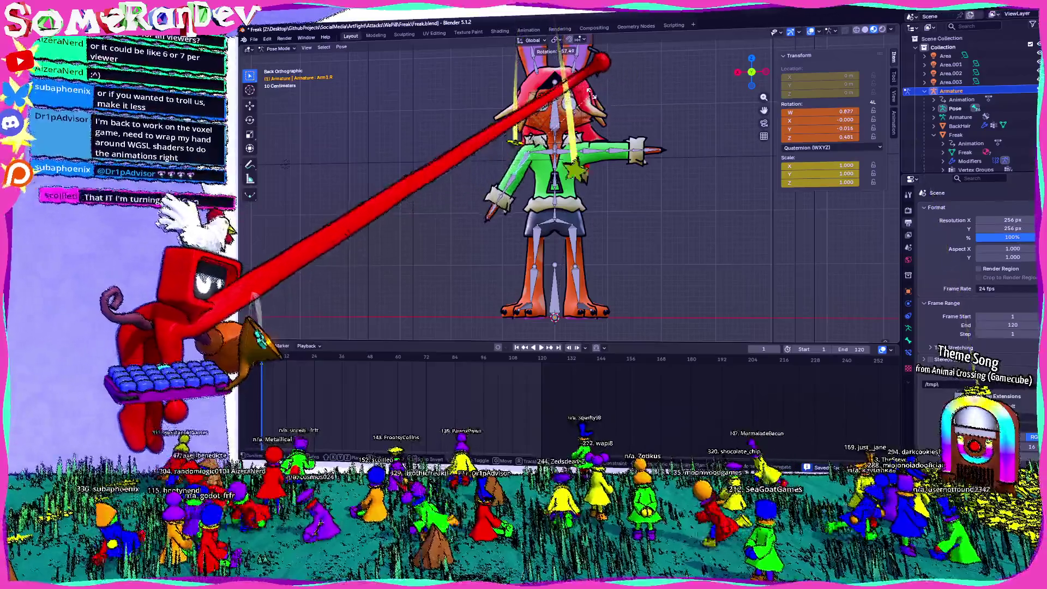
- Rotate the right shoulder (Shoulder.R) and right upper arm (Arm1.R) downward
click(573, 120)
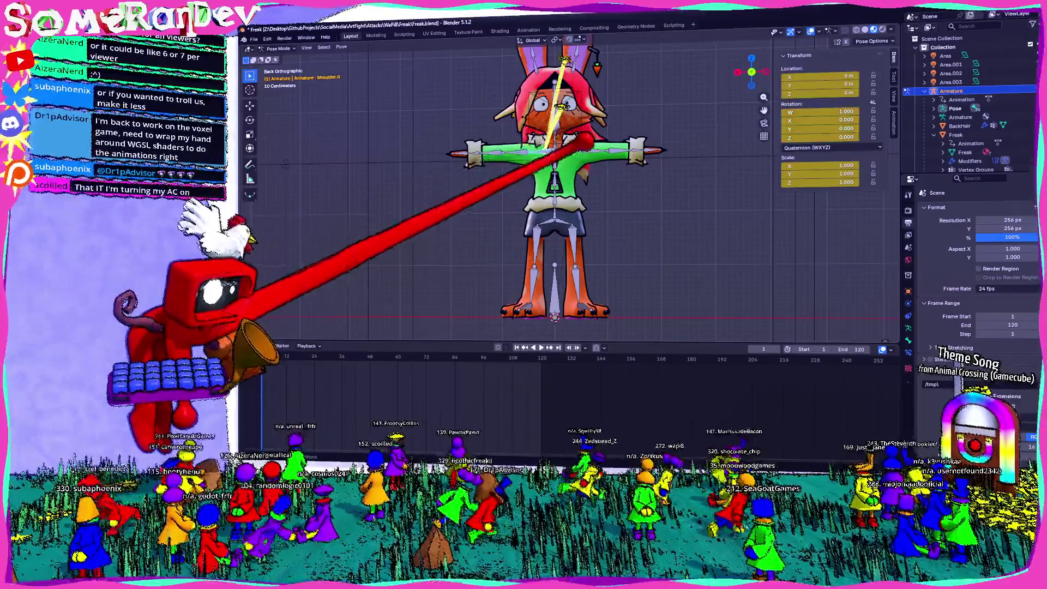
scroll(572, 120, up, 3)
key(r)
click(580, 105)
click(468, 140)
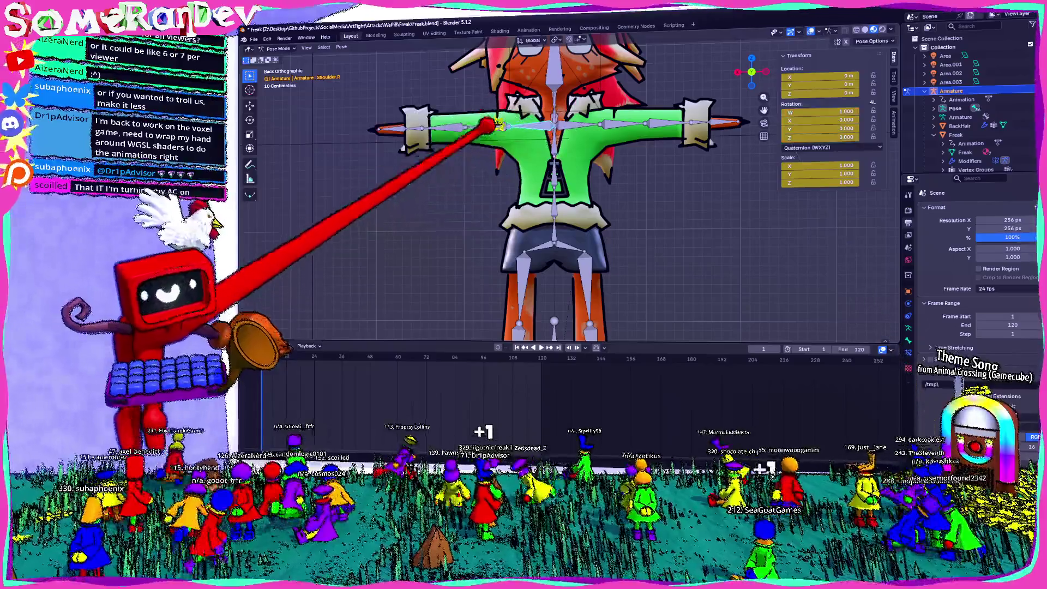
key(r)
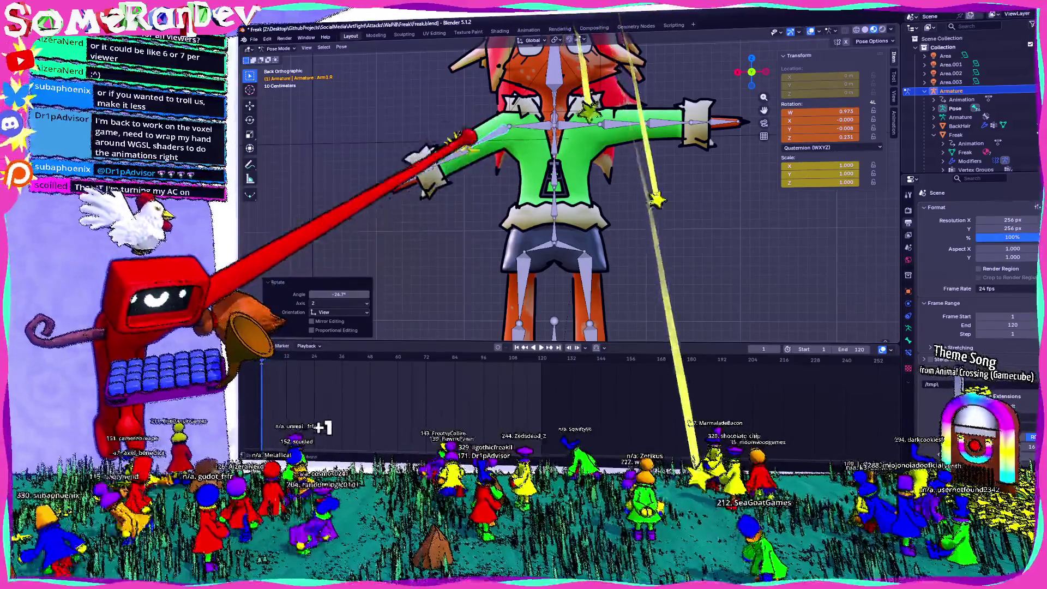
key(ctrl+z)
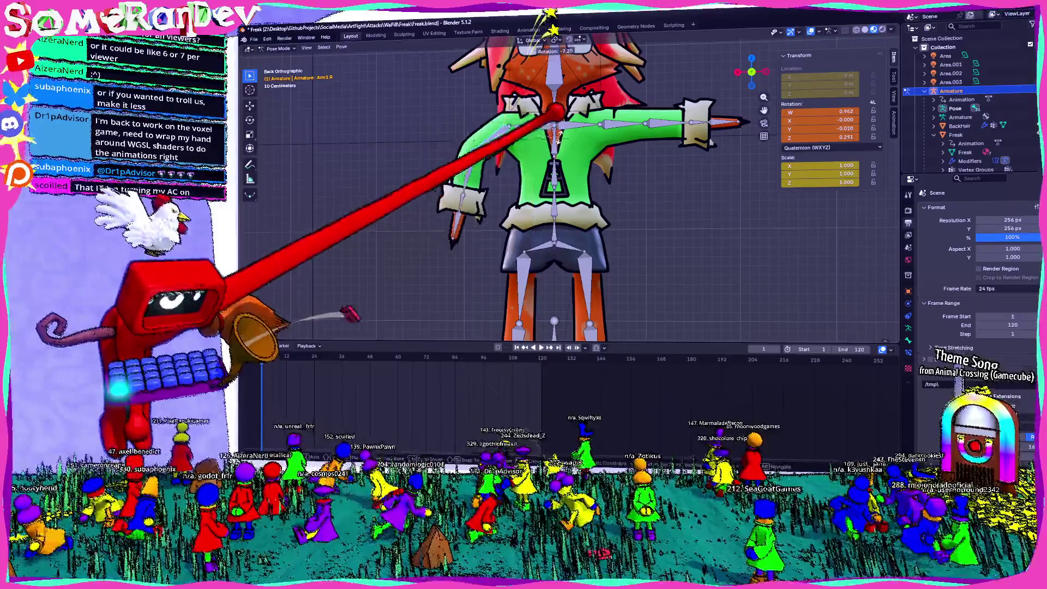
click(616, 419)
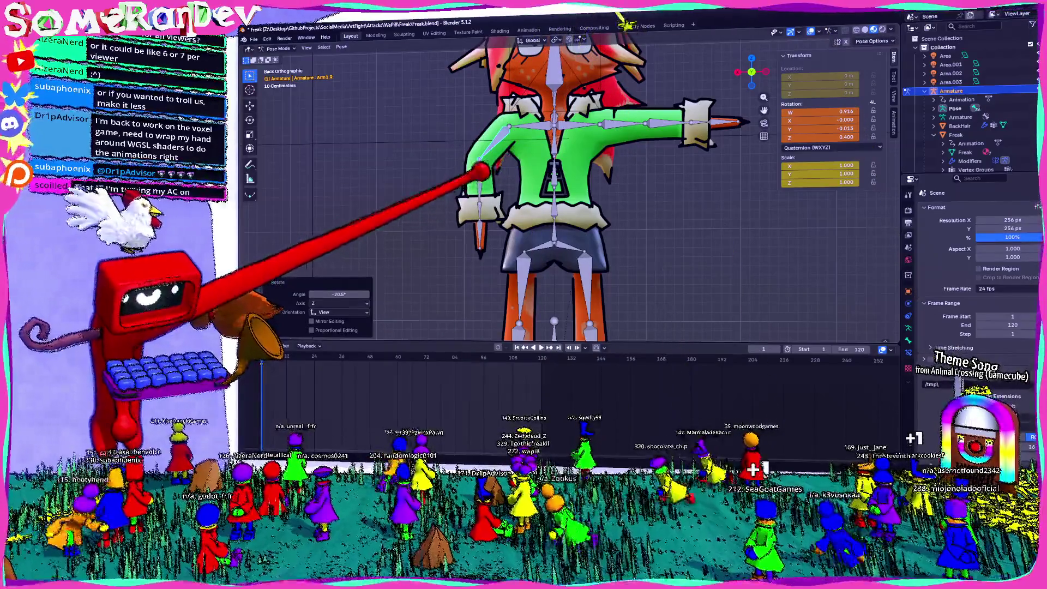
- Turn the right forearm (Arm2.R) inward and check the arm from an angle
click(480, 218)
key(r)
key(Return)
middle_drag(600, 218, 671, 202)
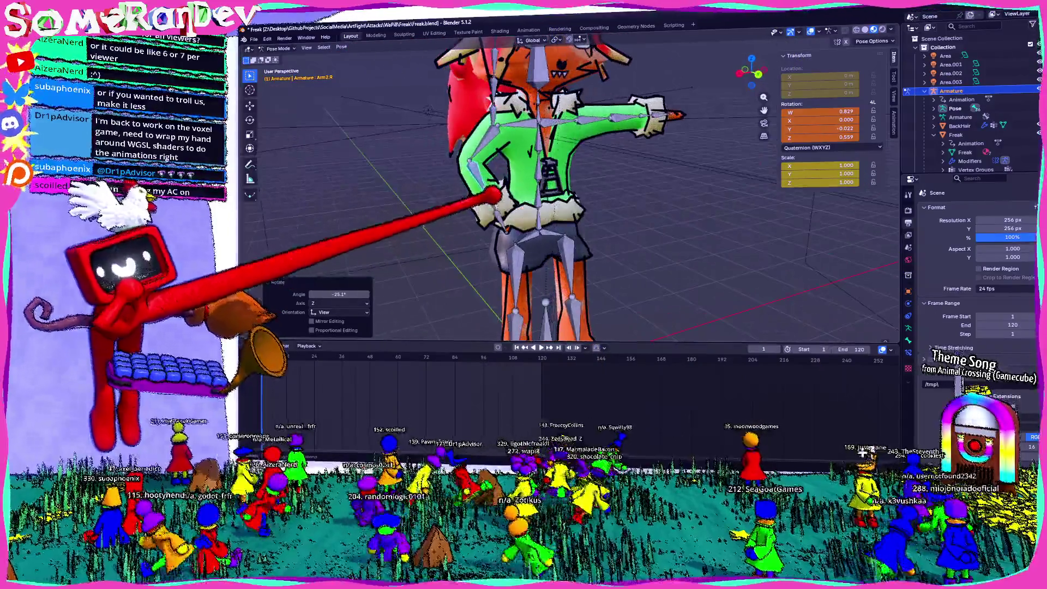
click(758, 73)
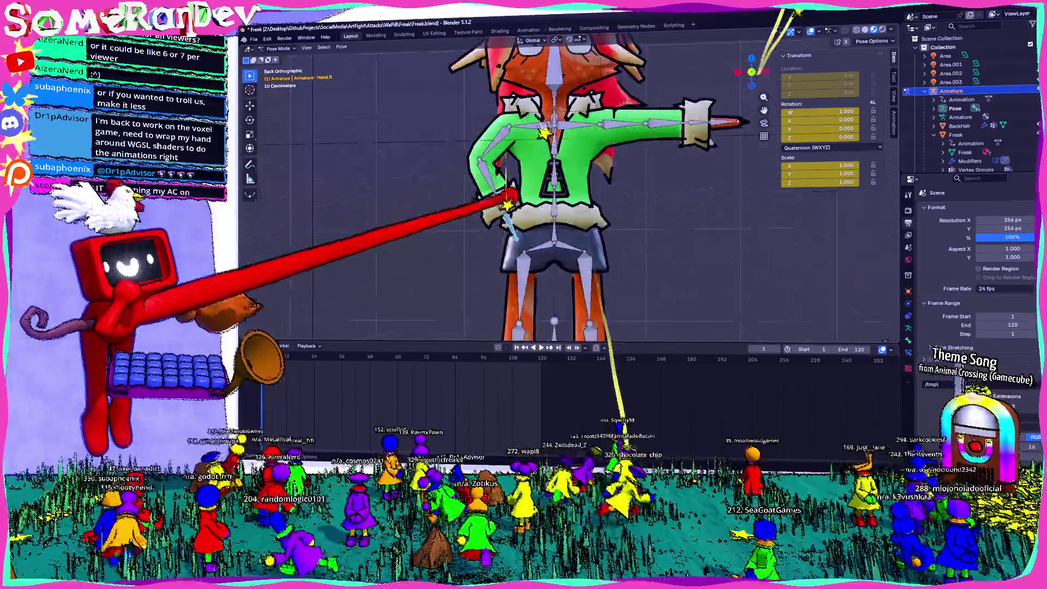
scroll(502, 229, up, 2)
- Rotate the right hand (Hand.R) and fine-tune the upper arm so the hand sits on the hip
click(477, 236)
key(r)
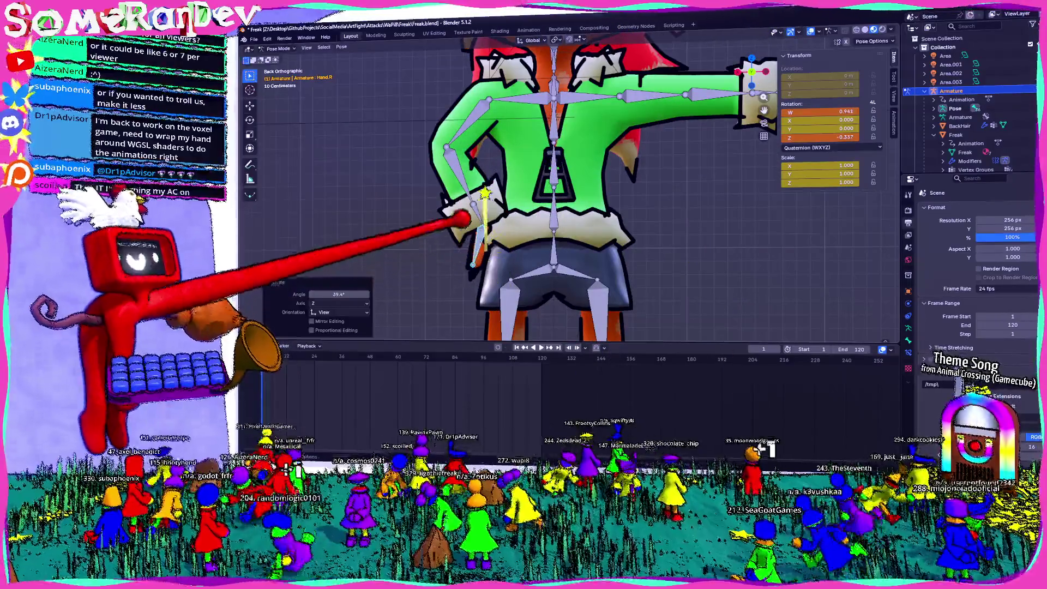
click(469, 125)
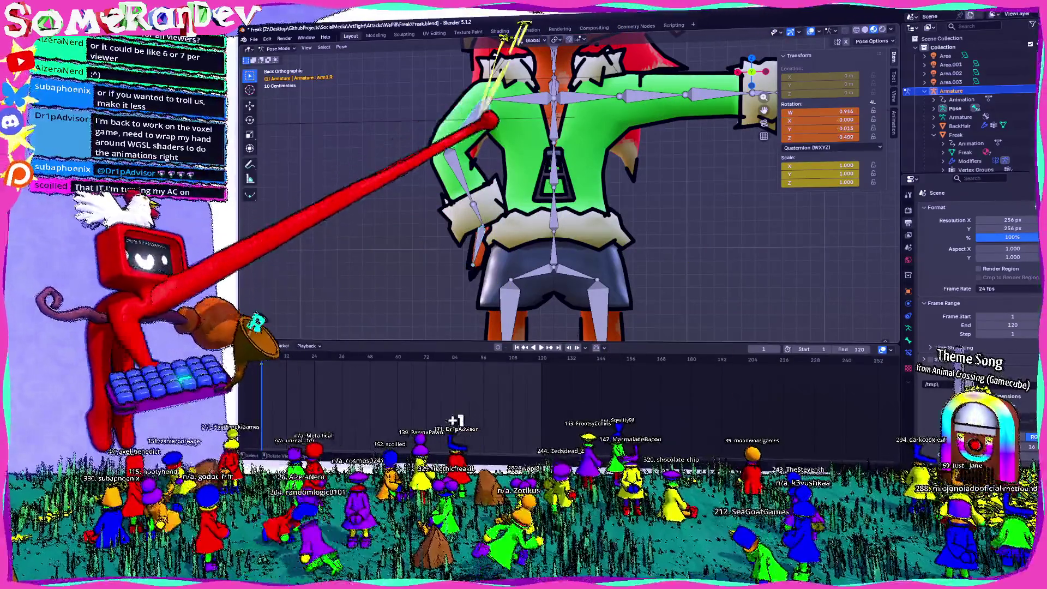
click(496, 143)
click(502, 164)
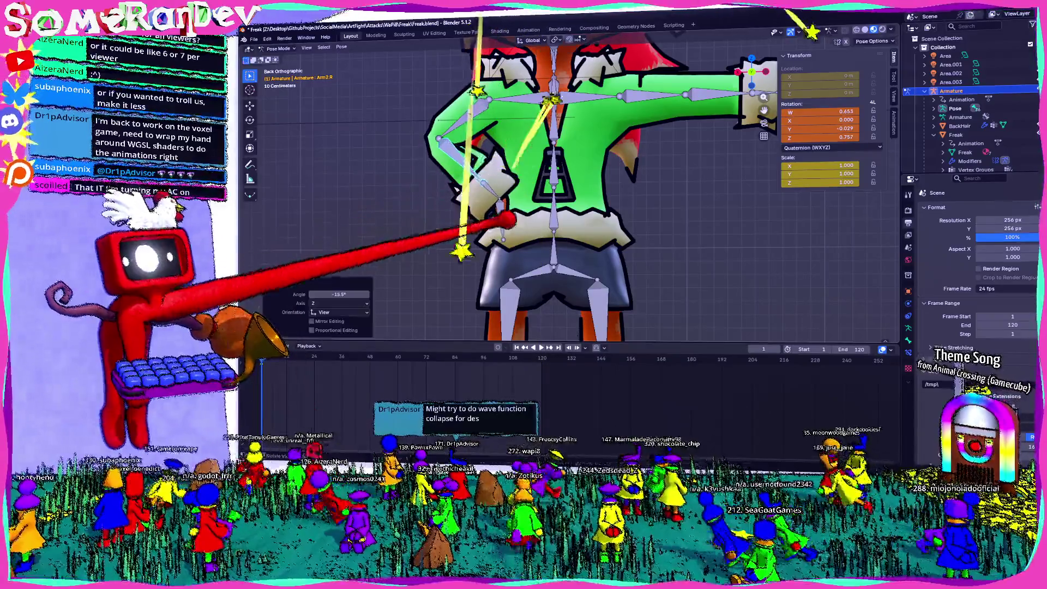
click(761, 84)
key(r)
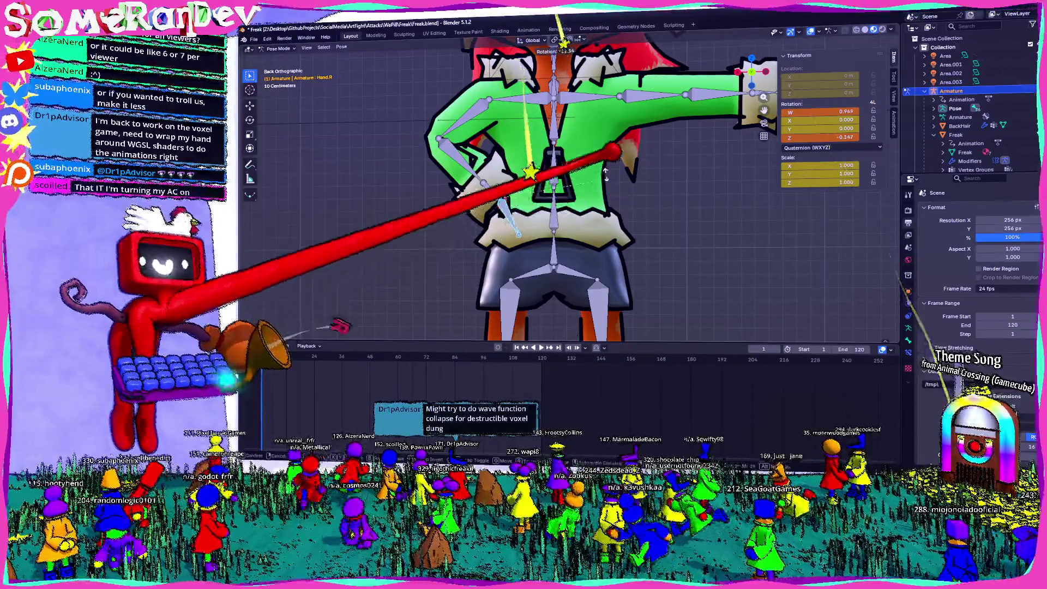
click(786, 33)
- Inspect the right arm from side and top views, discarding a trial hand rotation
middle_drag(785, 32, 761, 65)
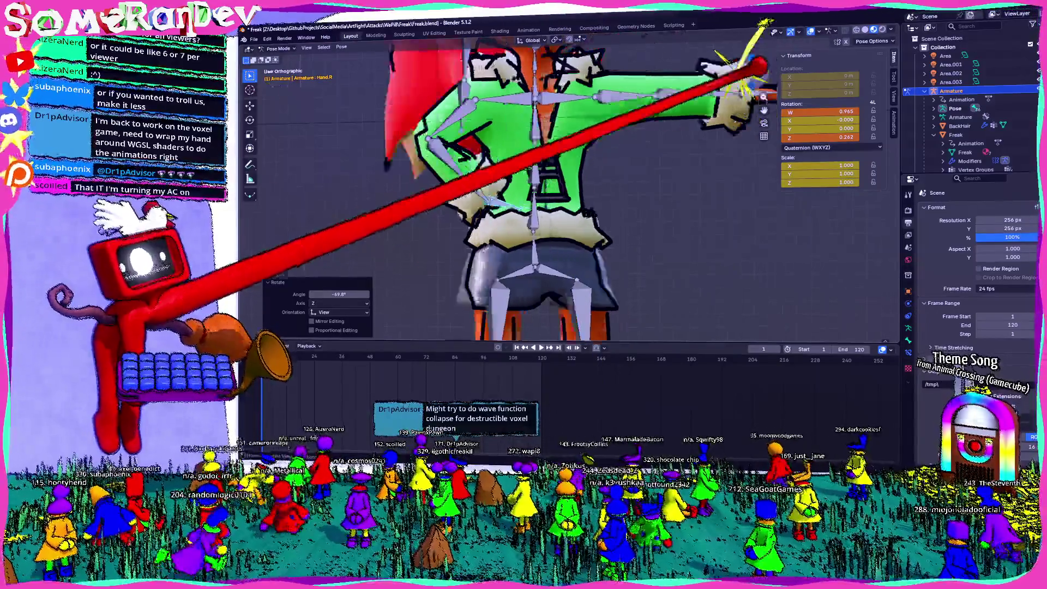
key(KP_3)
key(r)
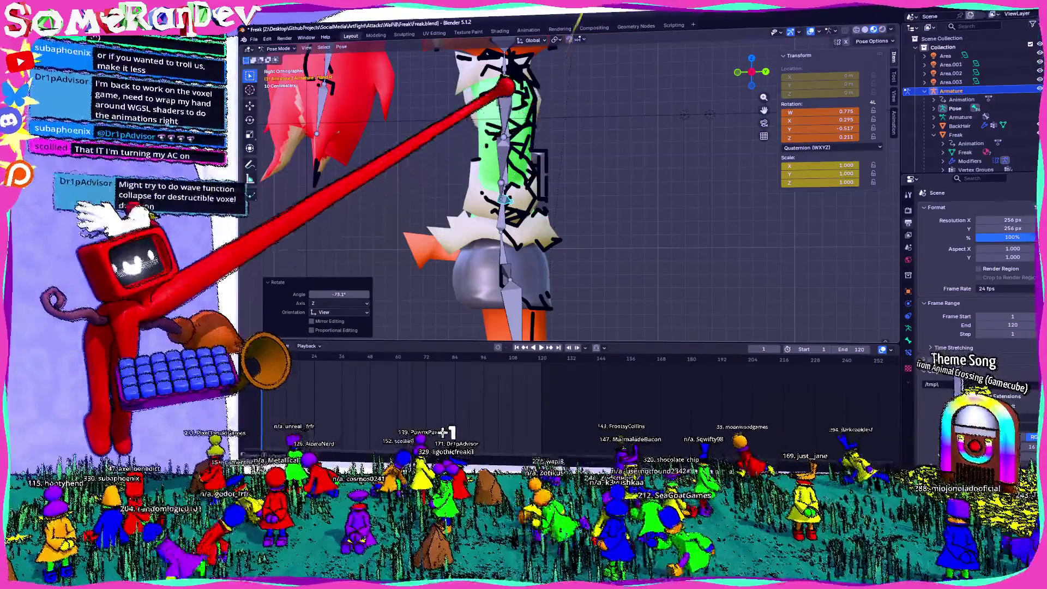
key(ctrl+z)
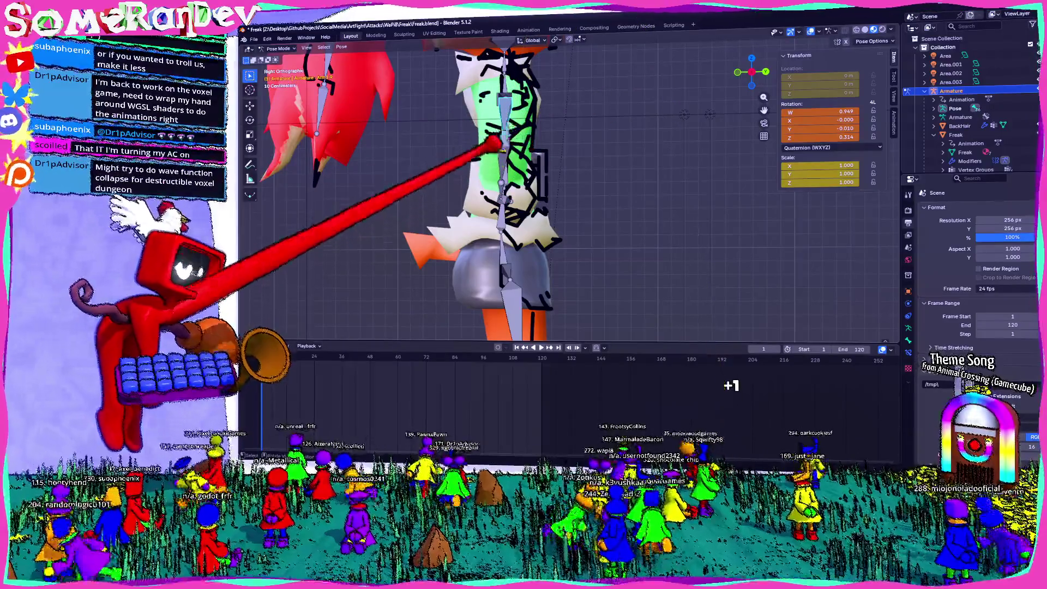
key(KP_7)
click(654, 232)
- Finish rotating the right forearm (Arm2.R) and orbit round to the bunny's front
key(r)
click(608, 164)
mouse_move(609, 164)
middle_down()
mouse_move(766, 281)
mouse_move(748, 270)
middle_up()
mouse_move(542, 186)
middle_down()
mouse_move(549, 175)
mouse_move(596, 233)
mouse_move(561, 229)
mouse_move(480, 147)
mouse_move(494, 129)
middle_up()
mouse_move(532, 184)
middle_down()
mouse_move(503, 135)
mouse_move(596, 229)
middle_up()
- Raise the left upper arm (Arm1.L) so the arm points up beside the head
click(562, 227)
key(r)
click(652, 145)
mouse_move(652, 145)
middle_down()
mouse_move(620, 140)
mouse_move(627, 101)
mouse_move(630, 158)
middle_up()
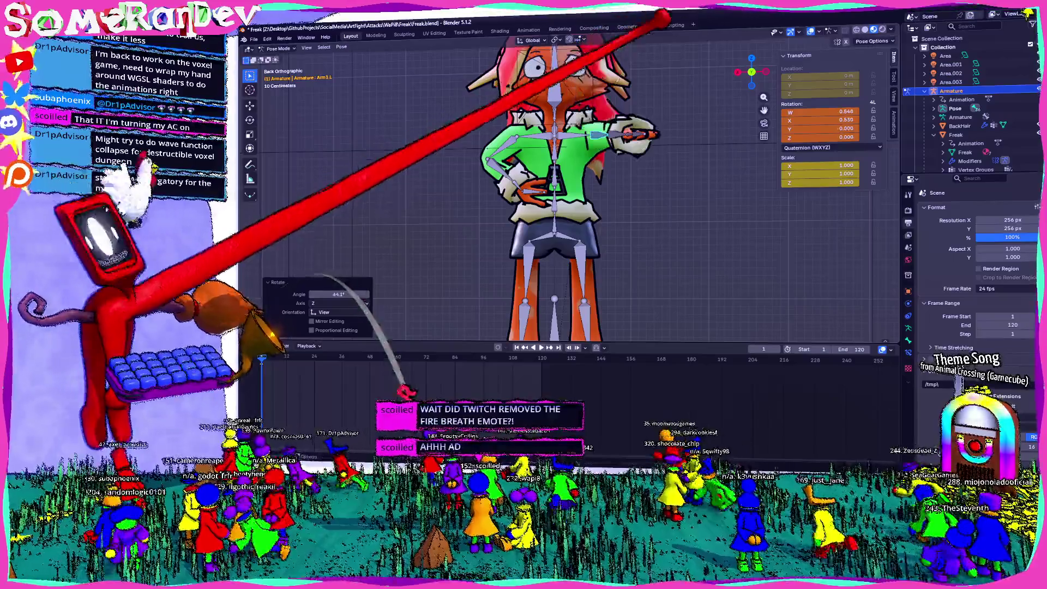
key(r)
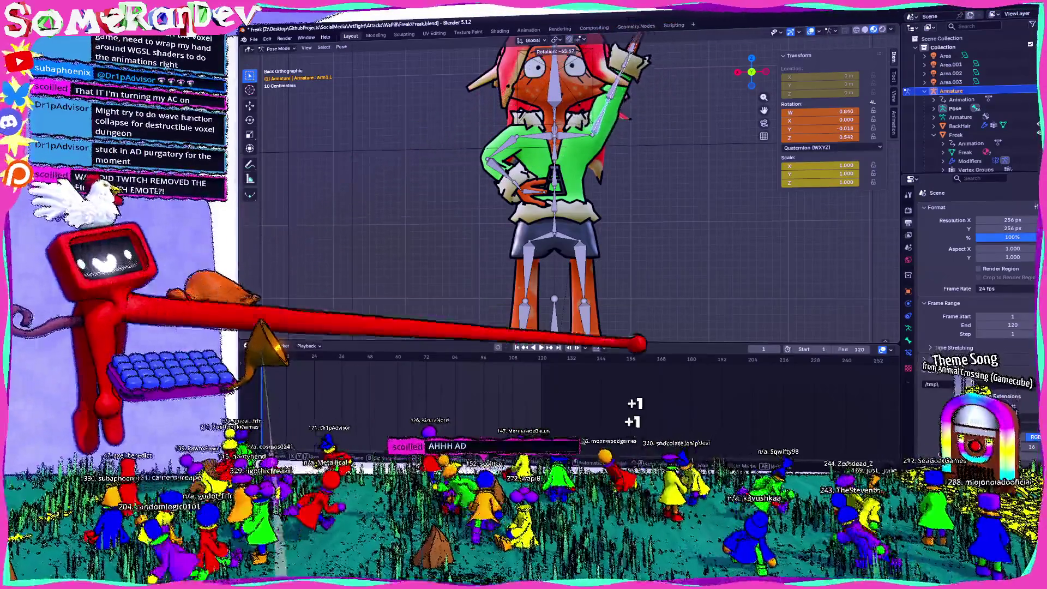
click(634, 391)
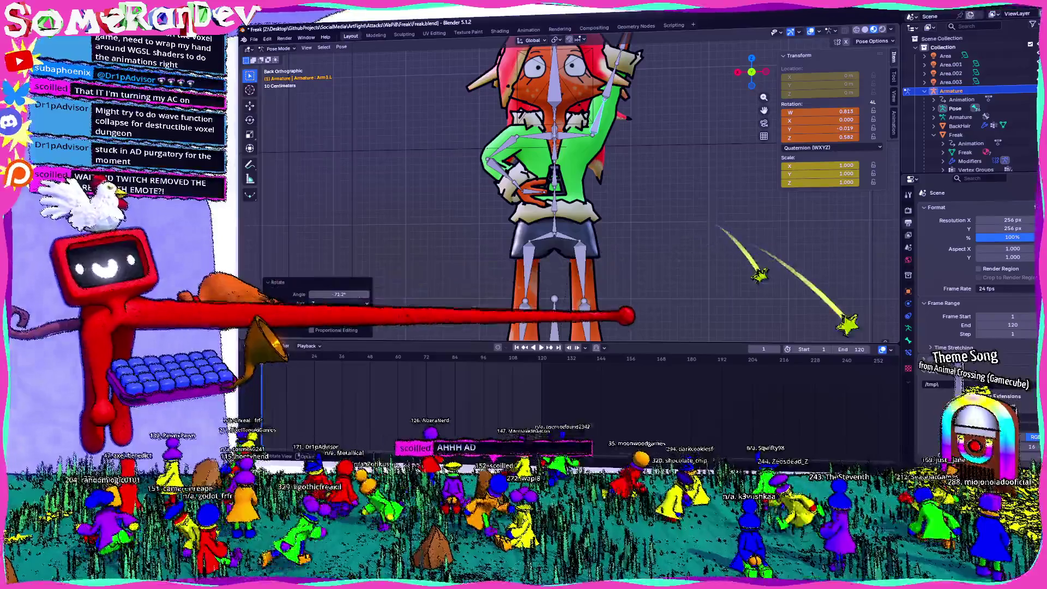
click(598, 111)
- Twist Spine1 slightly to quaternion W 0.999, Z 0.040 and save Freak.blend
click(554, 202)
key(r)
click(403, 311)
scroll(404, 311, down, 3)
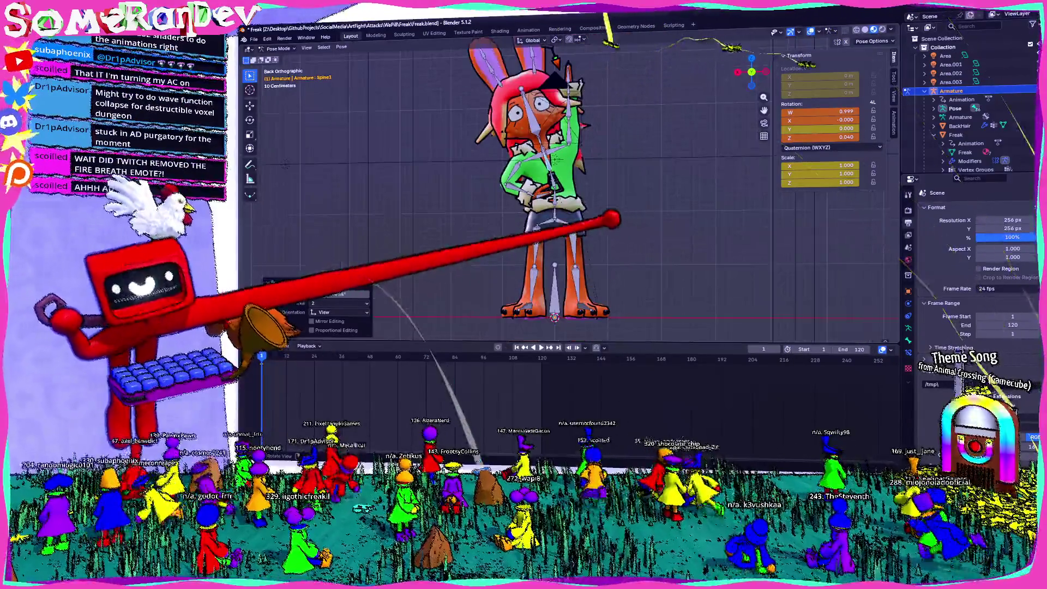
key(ctrl+s)
click(284, 38)
key(Escape)
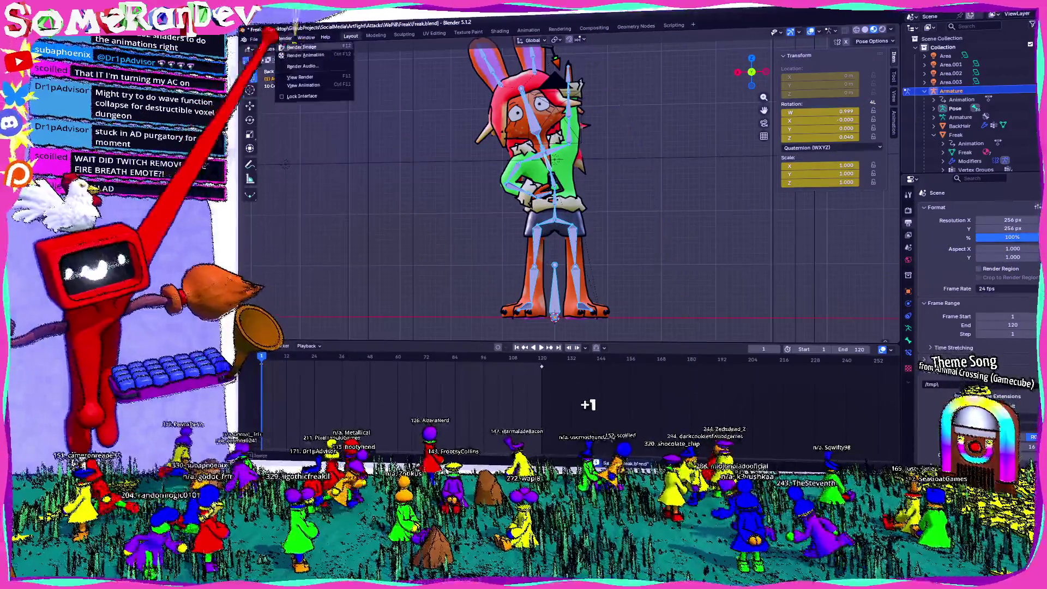
key(F12)
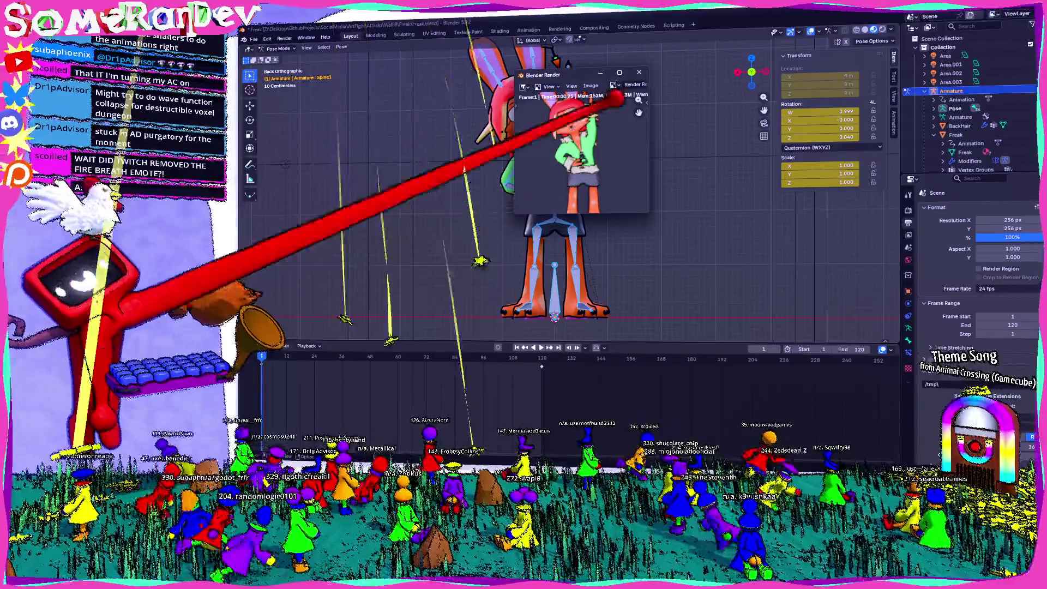
key(Escape)
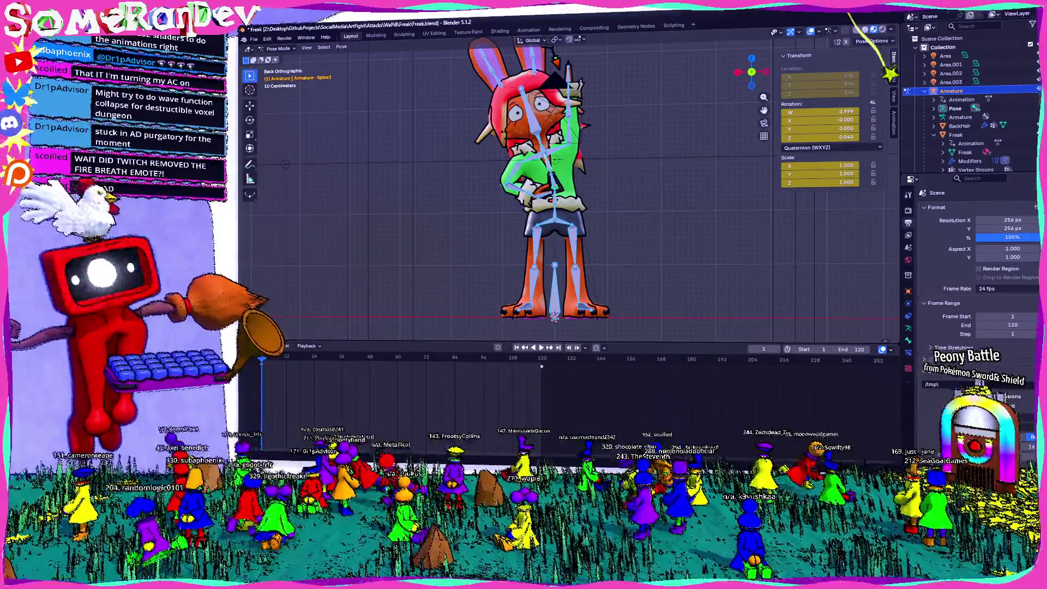
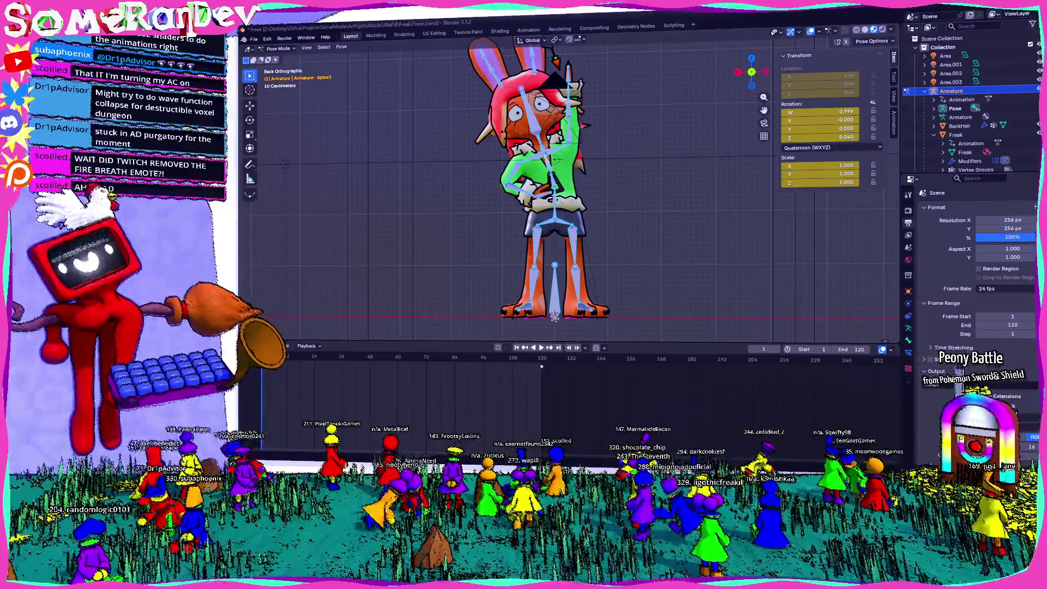
- Reset all bones to rest with Pose > Clear Transform > All, then orbit to inspect the T-pose
middle_drag(322, 293, 582, 273)
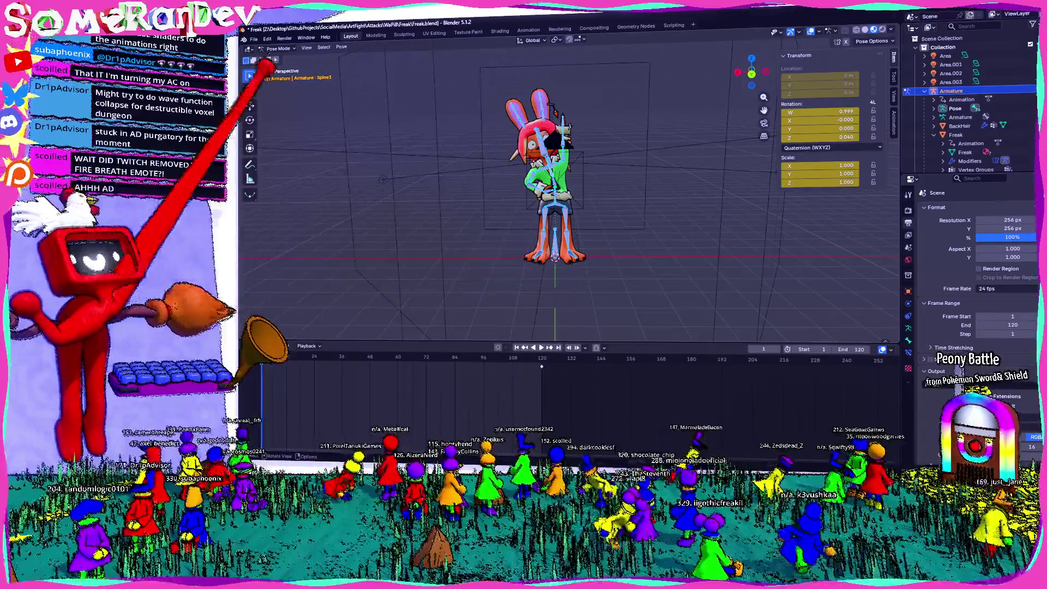
click(341, 47)
click(436, 70)
scroll(331, 78, up, 3)
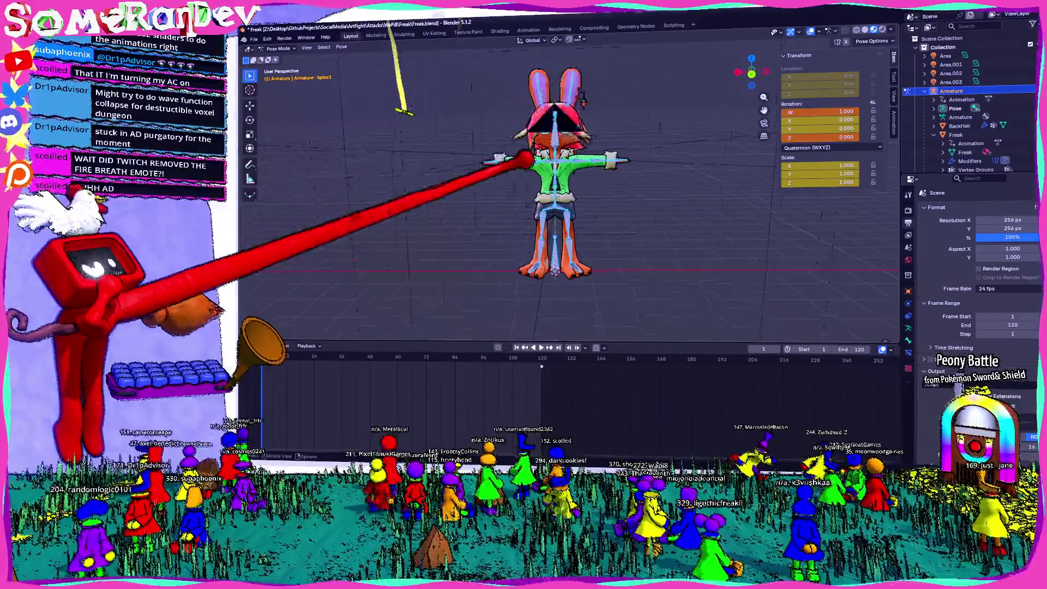
mouse_move(331, 78)
middle_down()
mouse_move(276, 304)
mouse_move(262, 452)
mouse_move(510, 327)
mouse_move(556, 284)
mouse_move(546, 267)
mouse_move(596, 327)
mouse_move(549, 351)
mouse_move(607, 234)
middle_up()
scroll(555, 283, up, 3)
scroll(545, 265, down, 4)
scroll(608, 234, up, 2)
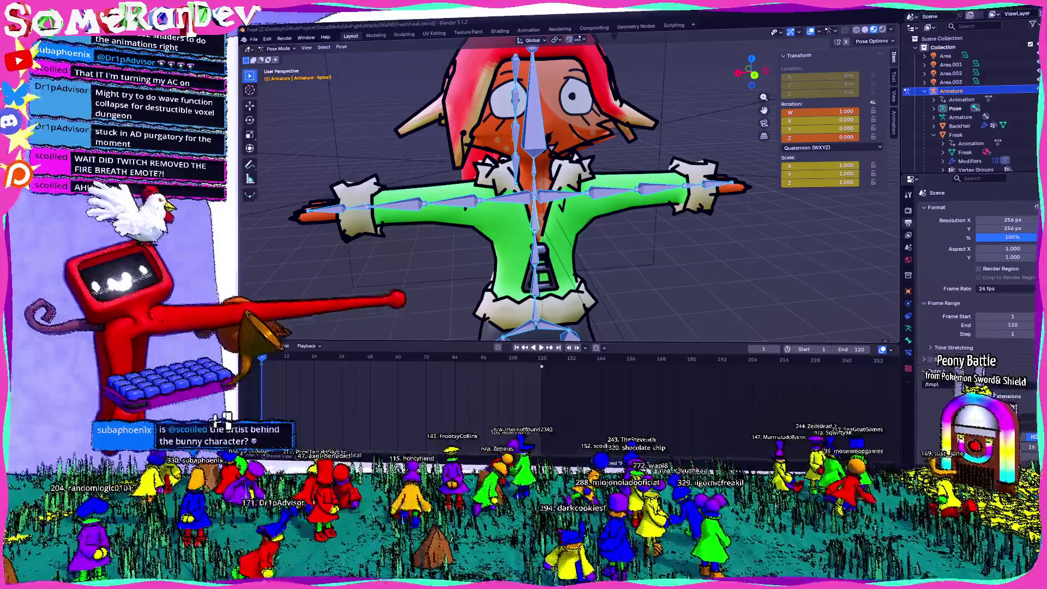
scroll(608, 234, down, 3)
mouse_move(608, 234)
middle_down()
mouse_move(698, 237)
mouse_move(725, 256)
middle_up()
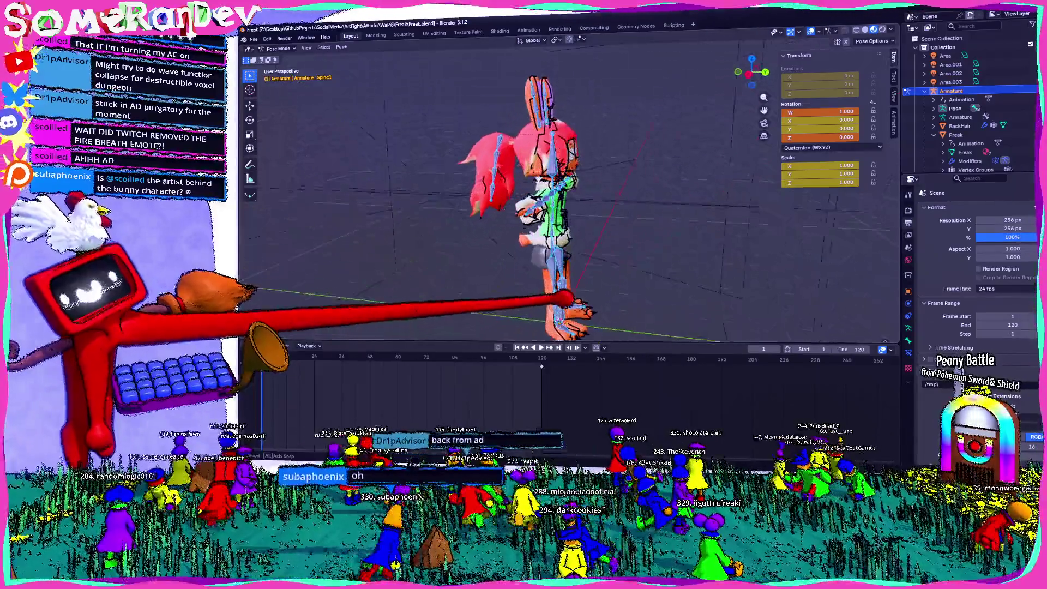
mouse_move(600, 218)
middle_down()
mouse_move(578, 207)
mouse_move(611, 208)
middle_up()
- Lower the Base bone along Z and tilt the whole body back about -48° in right side view
click(643, 87)
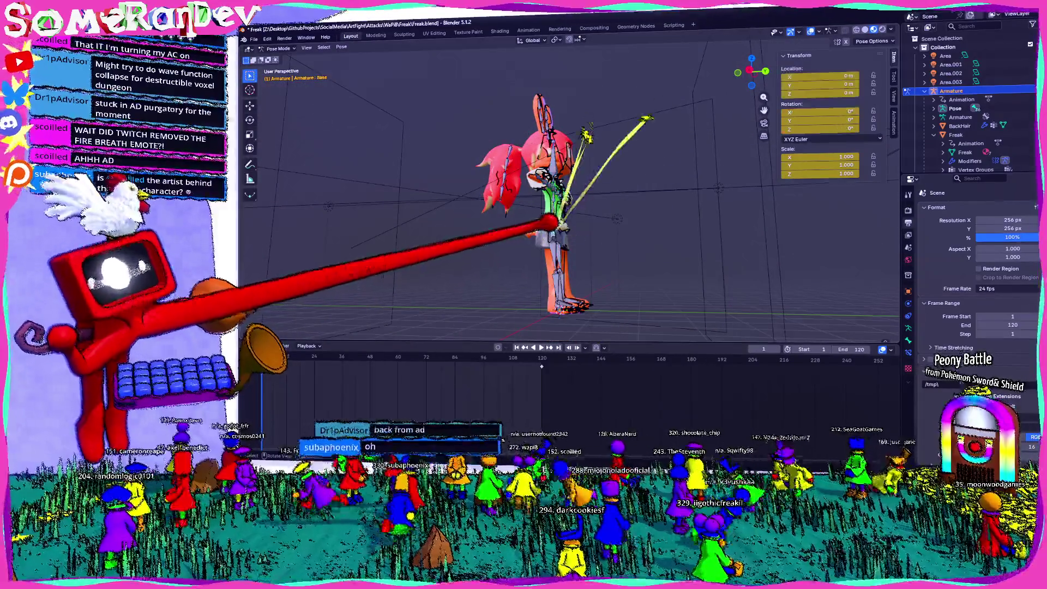
key(KP_3)
scroll(568, 191, up, 3)
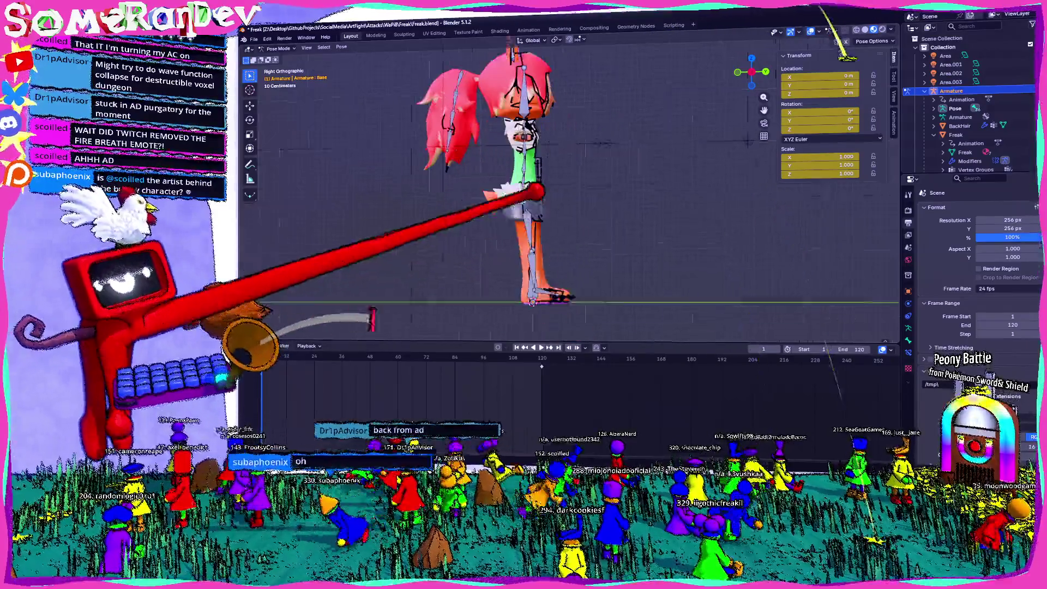
key(g)
key(z)
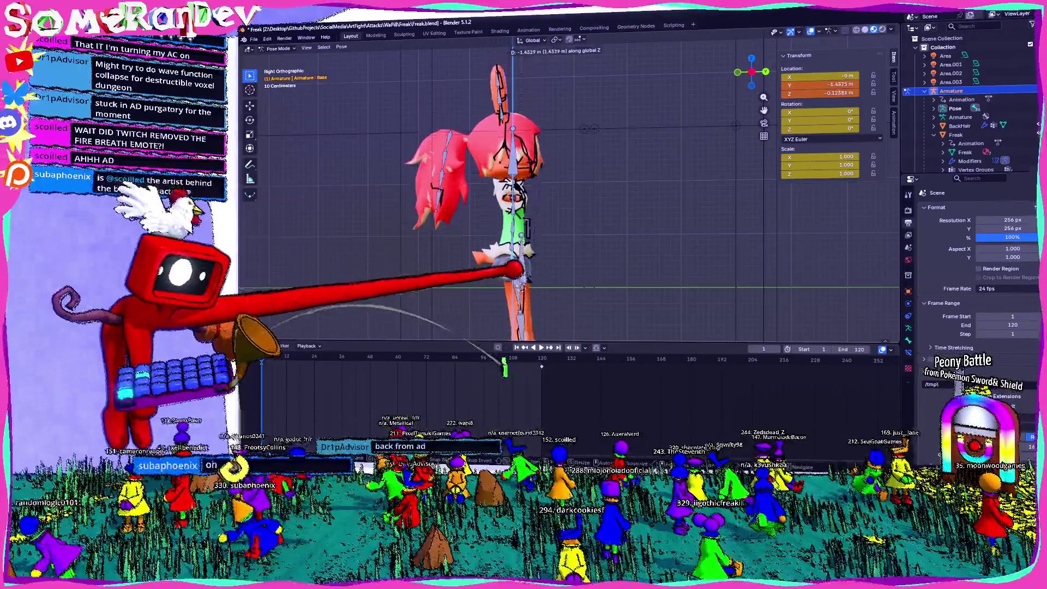
key(r)
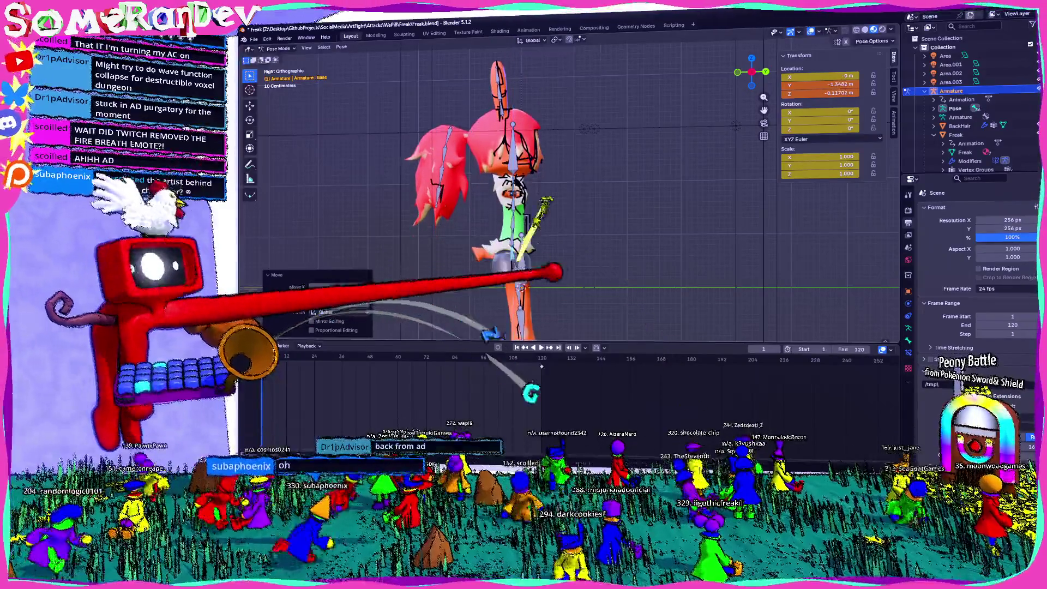
click(567, 223)
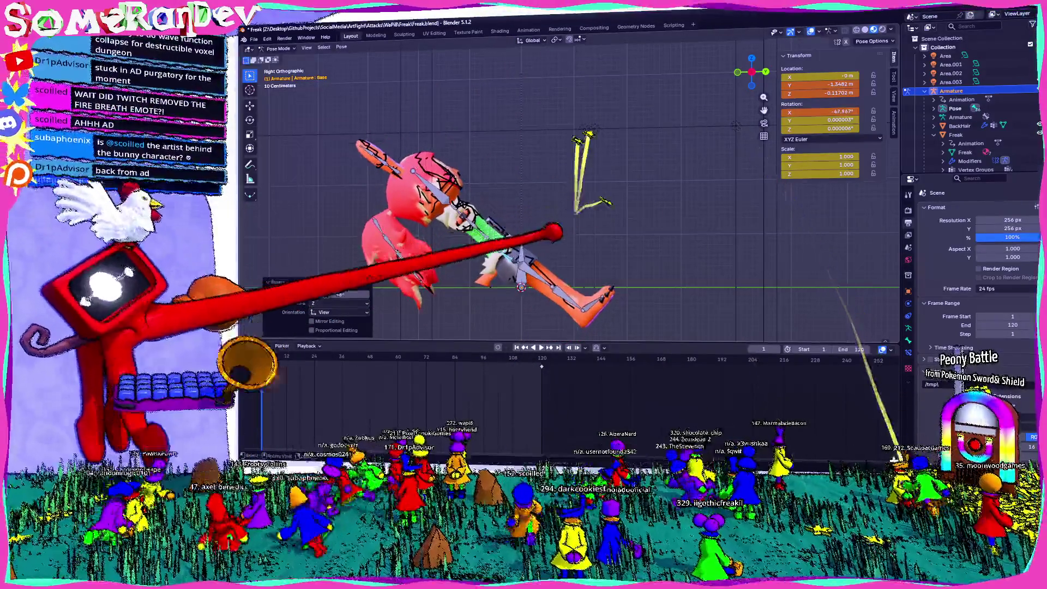
key(g)
key(z)
- Select Leg 1.L and start swinging the left upper leg upward in left side view
middle_drag(589, 164, 553, 251)
click(553, 257)
click(554, 253)
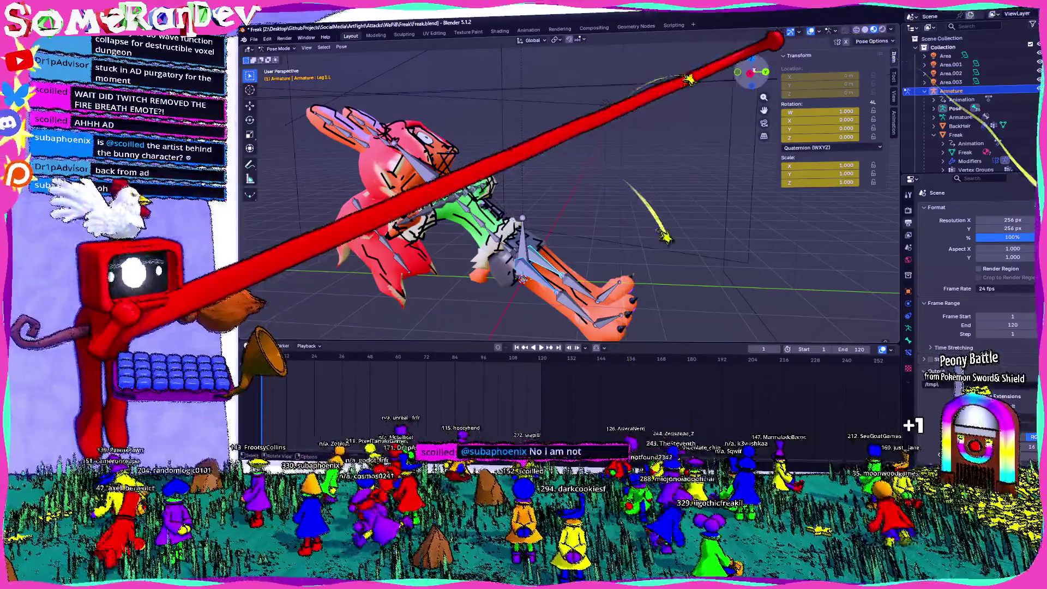
click(753, 75)
key(r)
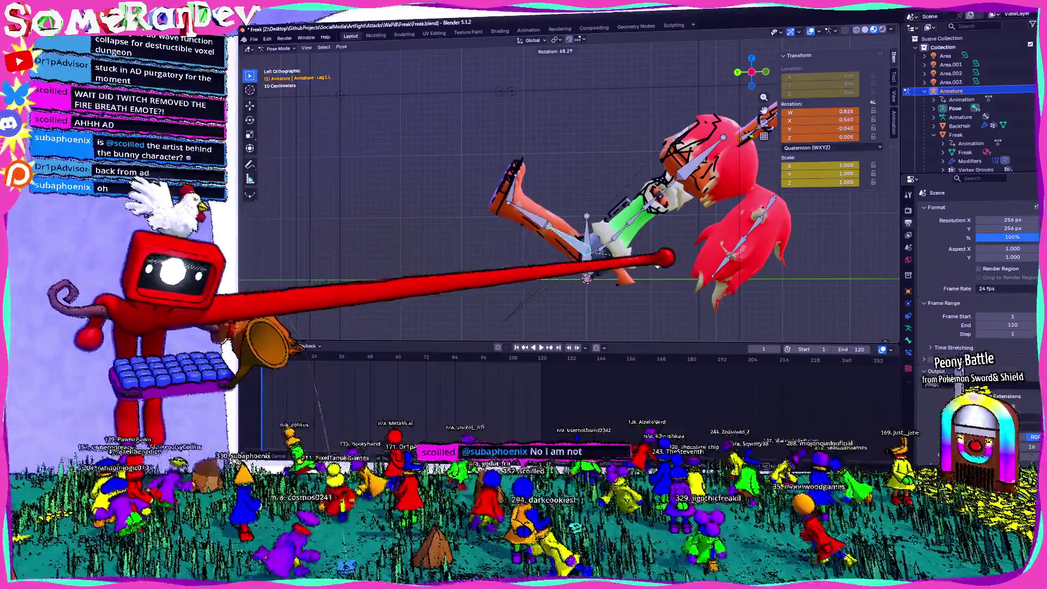
- Confirm the left upper leg swing and rotate Leg 2.R into the crouch
click(658, 267)
click(658, 266)
middle_drag(659, 266, 611, 251)
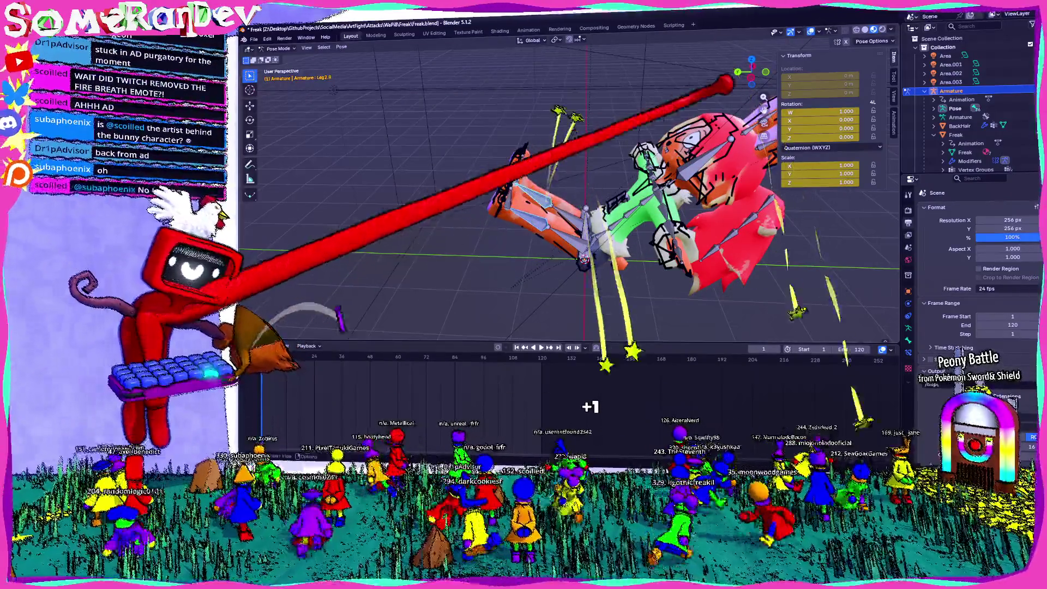
key(ctrl+KP_3)
key(r)
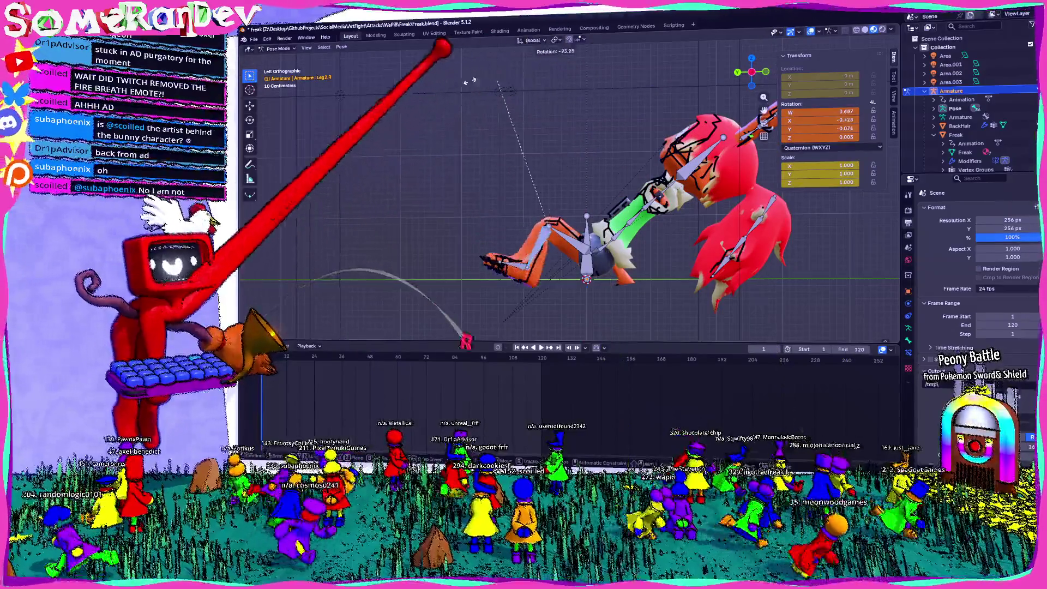
mouse_move(451, 95)
middle_down()
mouse_move(515, 175)
mouse_move(587, 155)
middle_up()
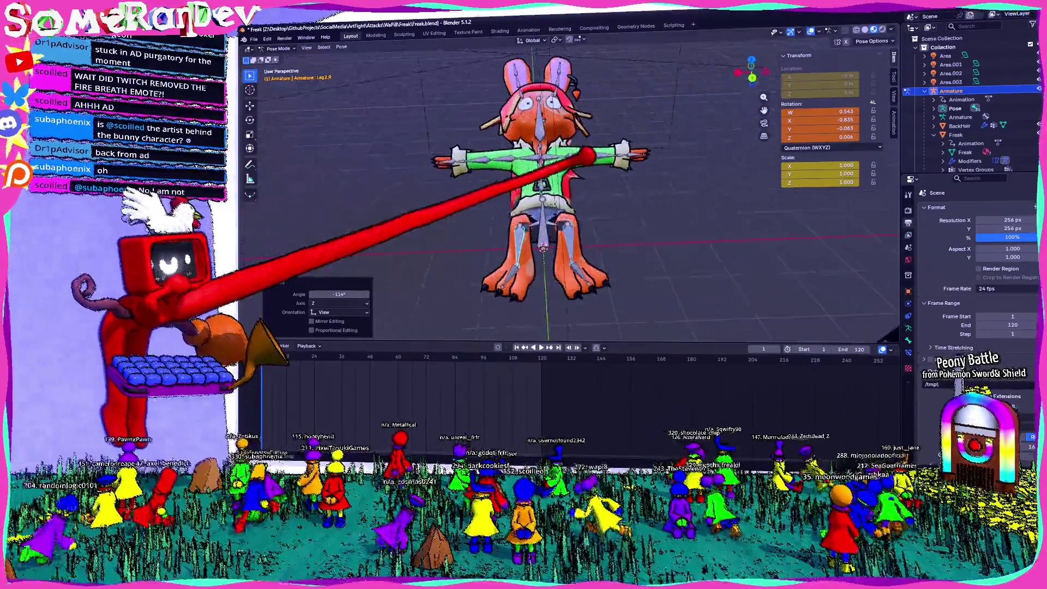
middle_drag(489, 100, 508, 385)
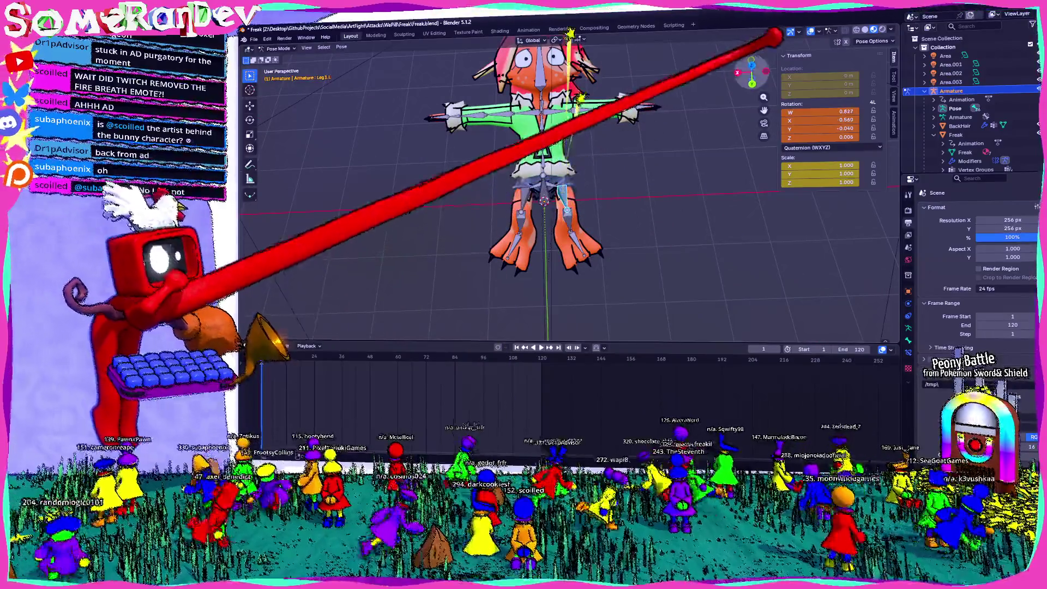
key(KP_7)
- In top view, rotate Leg 1.L and Leg 1.R (about -16.7°) into the crouch
click(611, 196)
key(r)
click(657, 216)
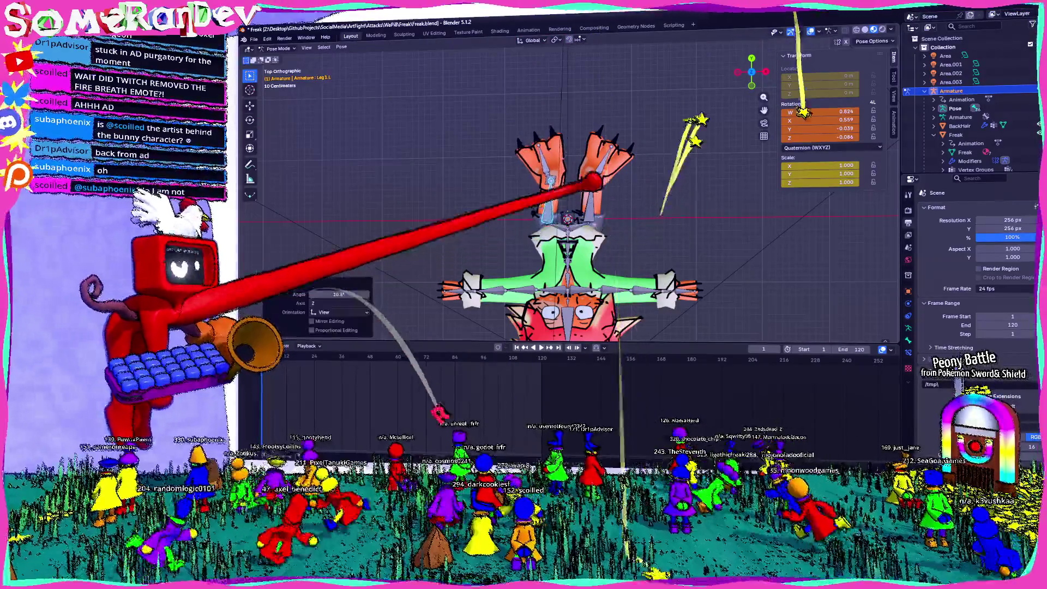
click(583, 180)
key(r)
click(612, 195)
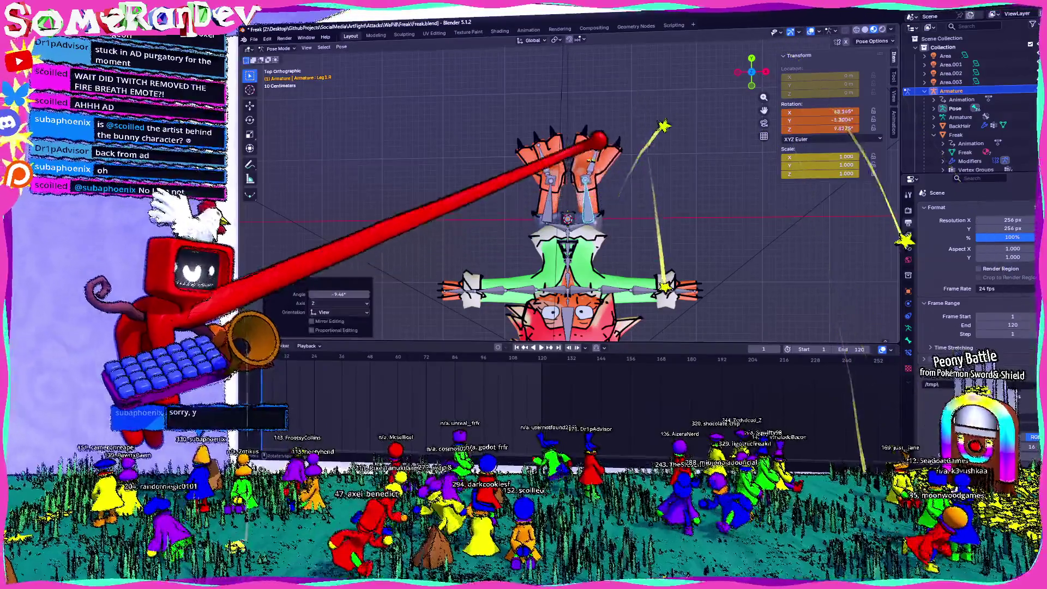
- Turn the Foot.L bone to match the crouching legs
click(562, 125)
click(595, 139)
key(r)
click(596, 211)
mouse_move(596, 211)
middle_down()
mouse_move(517, 157)
mouse_move(519, 128)
mouse_move(493, 191)
middle_up()
- Bend the Spine2 bone about 12.7° from the right side view to curve the upper body
click(483, 231)
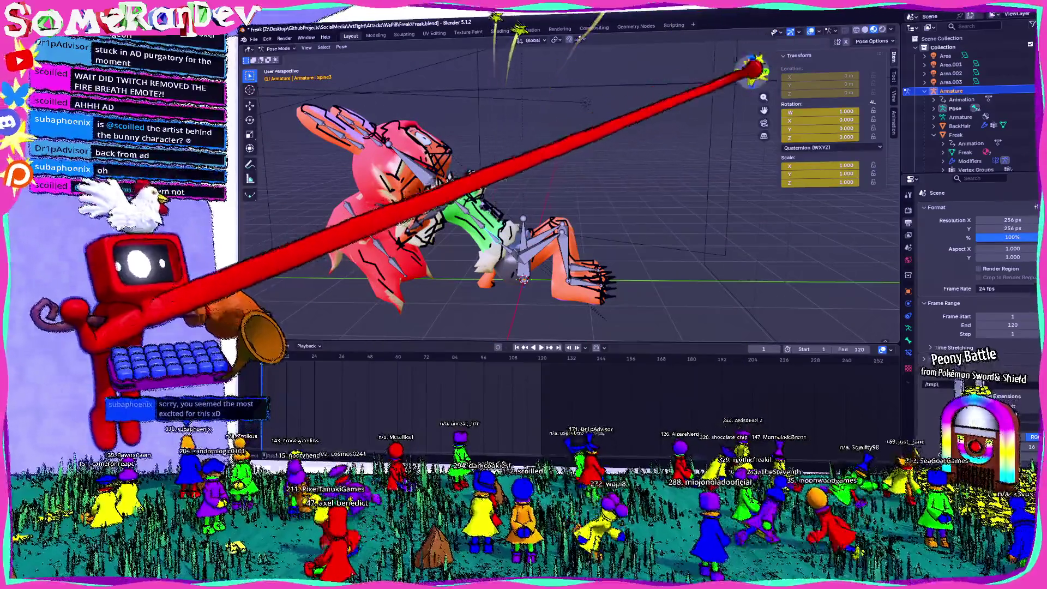
click(751, 72)
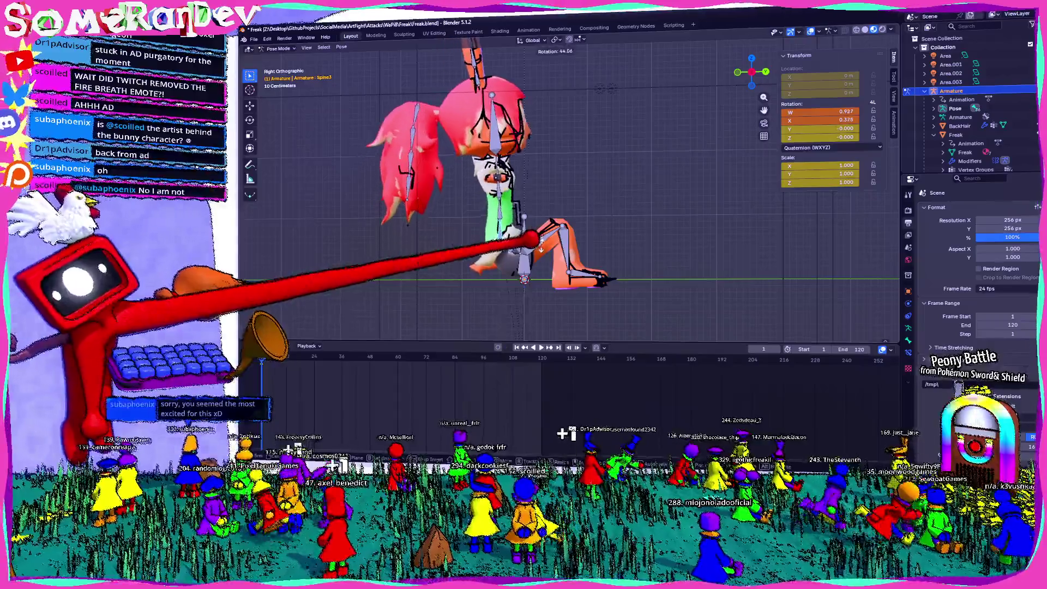
click(510, 215)
key(r)
click(606, 64)
mouse_move(607, 64)
middle_down()
mouse_move(626, 188)
mouse_move(709, 188)
mouse_move(628, 136)
mouse_move(577, 81)
middle_up()
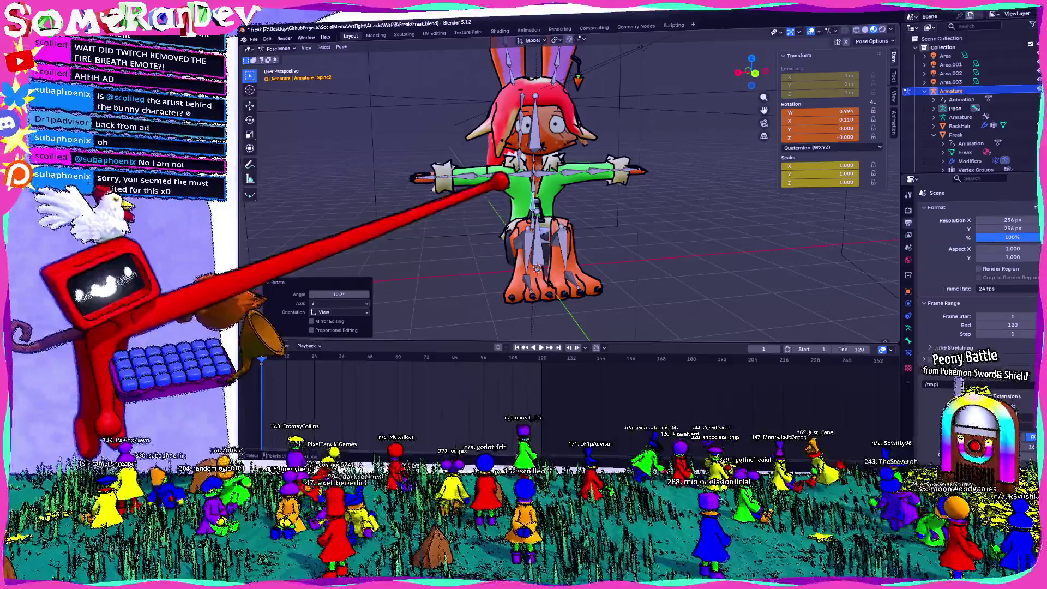
- Undo the Spine2 bend and instead tilt the spine forward about 10.6° in right side view
mouse_move(491, 187)
middle_down()
mouse_move(504, 218)
mouse_move(533, 187)
mouse_move(491, 182)
mouse_move(604, 164)
mouse_move(510, 178)
middle_up()
key(ctrl+z)
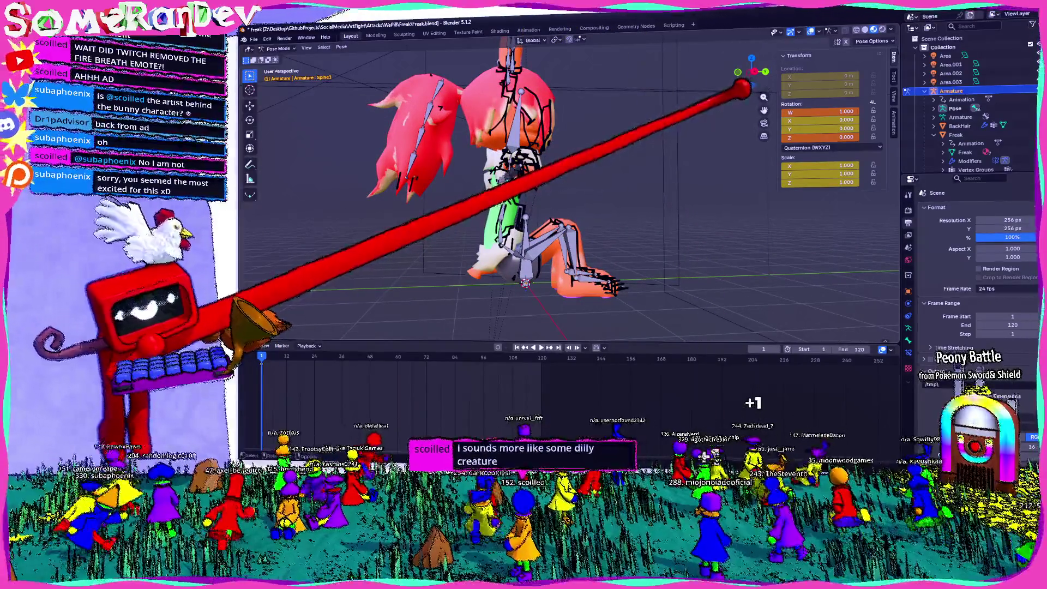
key(KP_3)
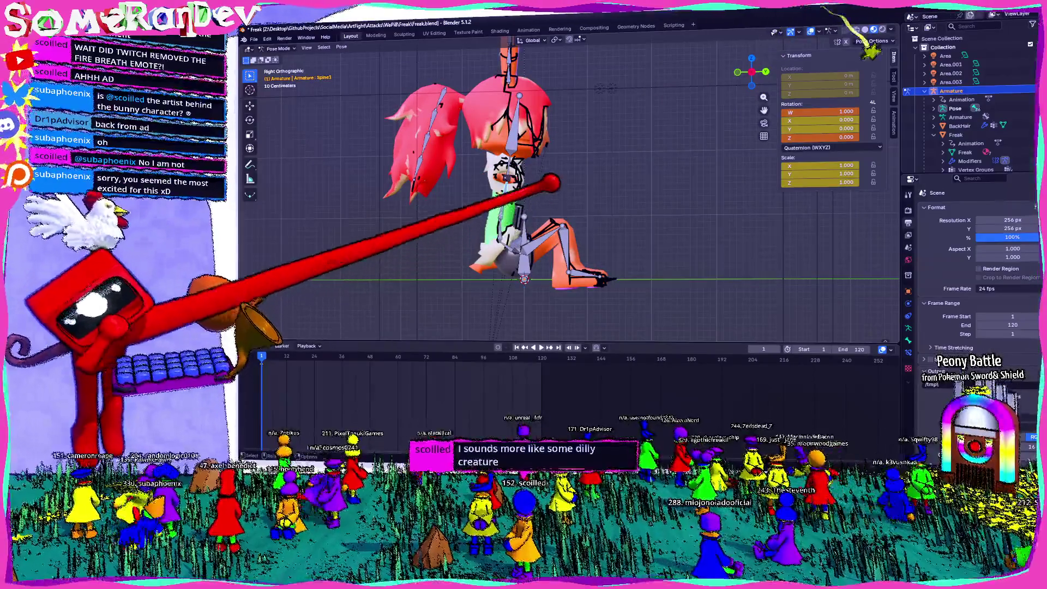
key(r)
click(552, 206)
mouse_move(552, 205)
middle_down()
mouse_move(613, 71)
mouse_move(578, 92)
middle_up()
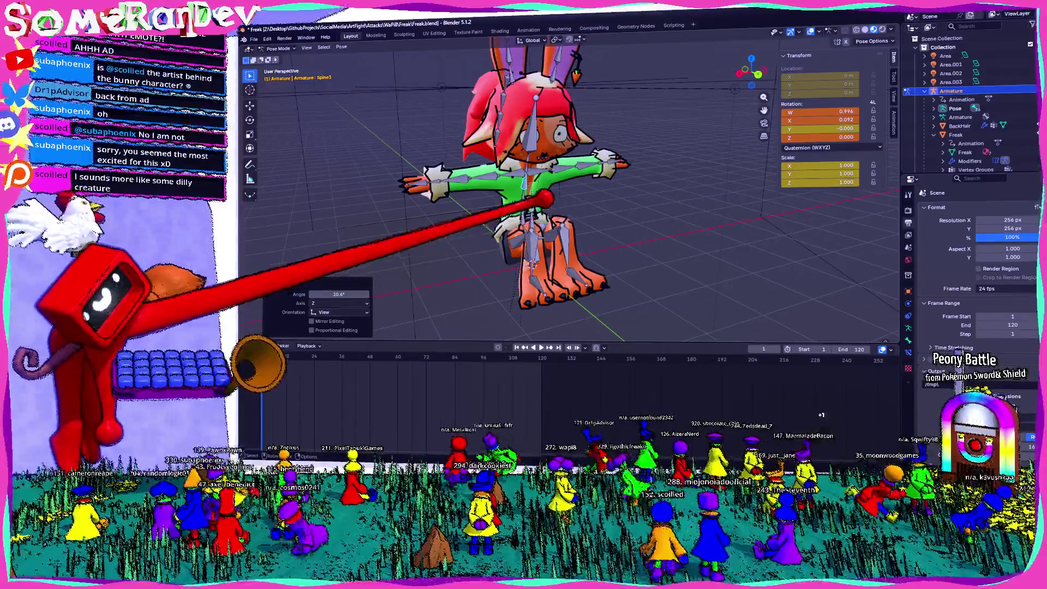
- Rotate the Arm1.R bone about -25° out of the T-pose, checking it from several angles
click(486, 150)
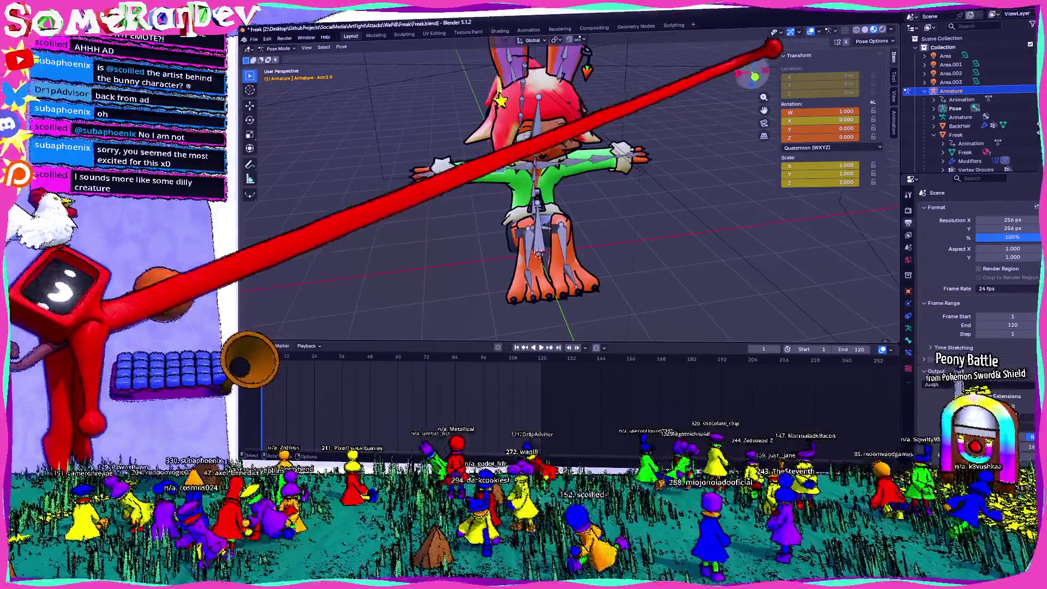
click(755, 77)
click(505, 210)
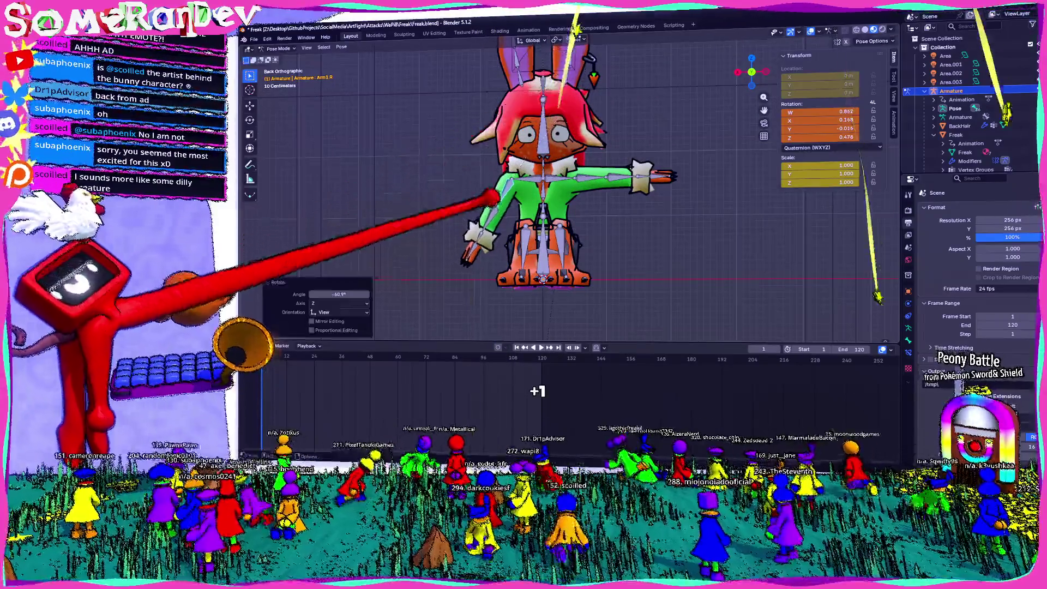
click(738, 71)
key(r)
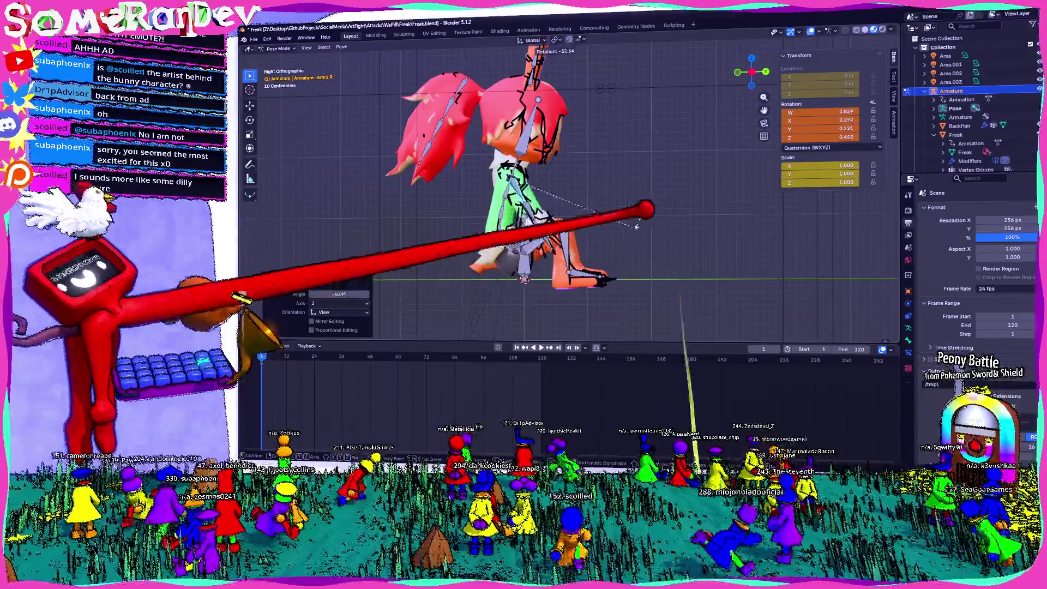
mouse_move(752, 72)
mouse_down()
mouse_move(761, 61)
mouse_move(743, 77)
mouse_move(756, 68)
mouse_up()
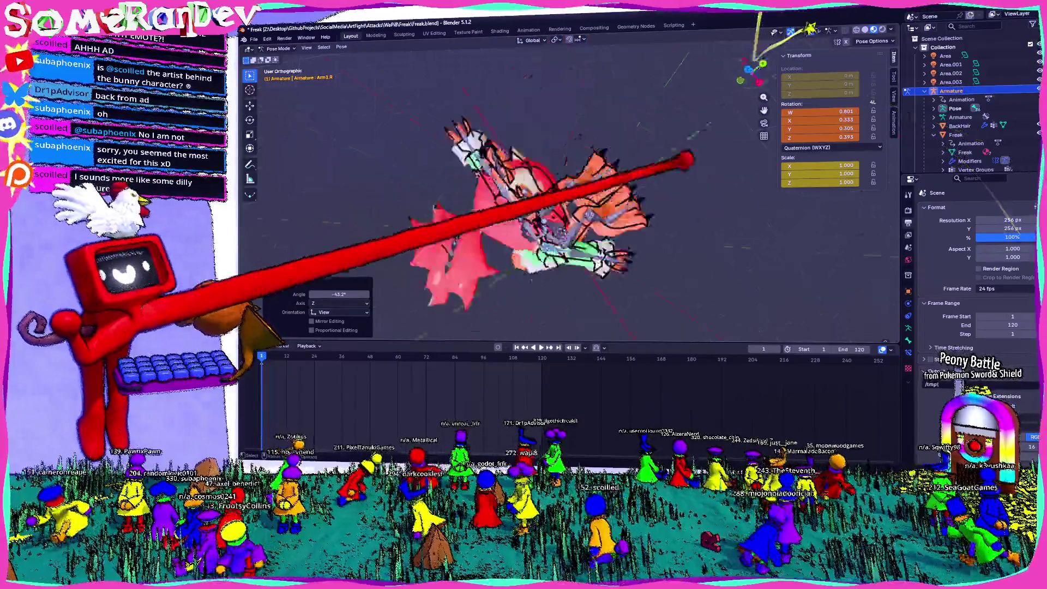
click(752, 71)
key(r)
click(638, 162)
middle_drag(638, 163, 671, 60)
middle_drag(510, 233, 487, 239)
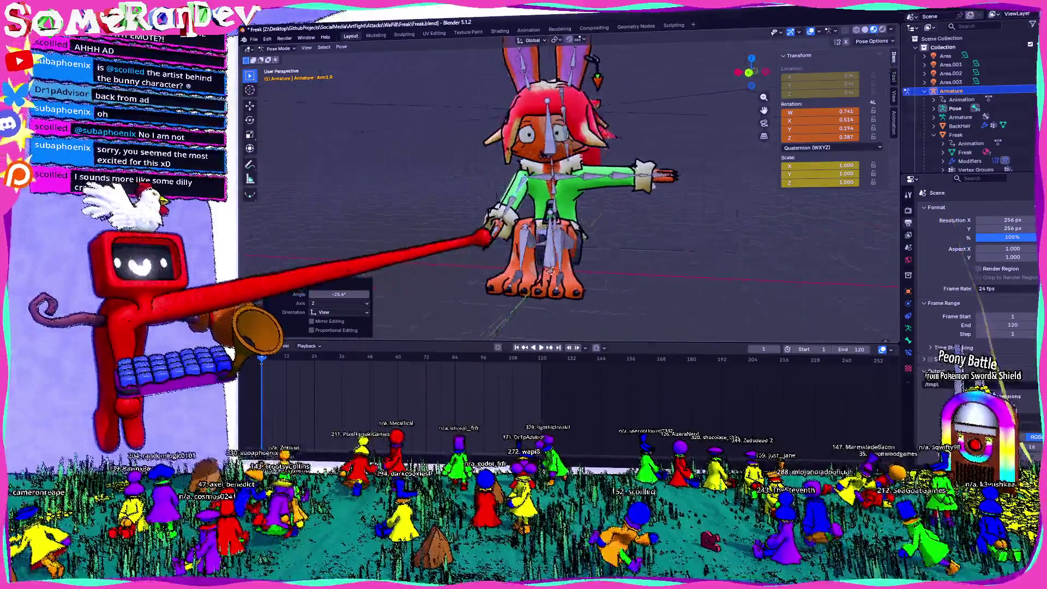
mouse_move(666, 142)
middle_down()
mouse_move(772, 14)
mouse_move(666, 168)
mouse_move(584, 222)
mouse_move(537, 128)
mouse_move(564, 190)
middle_up()
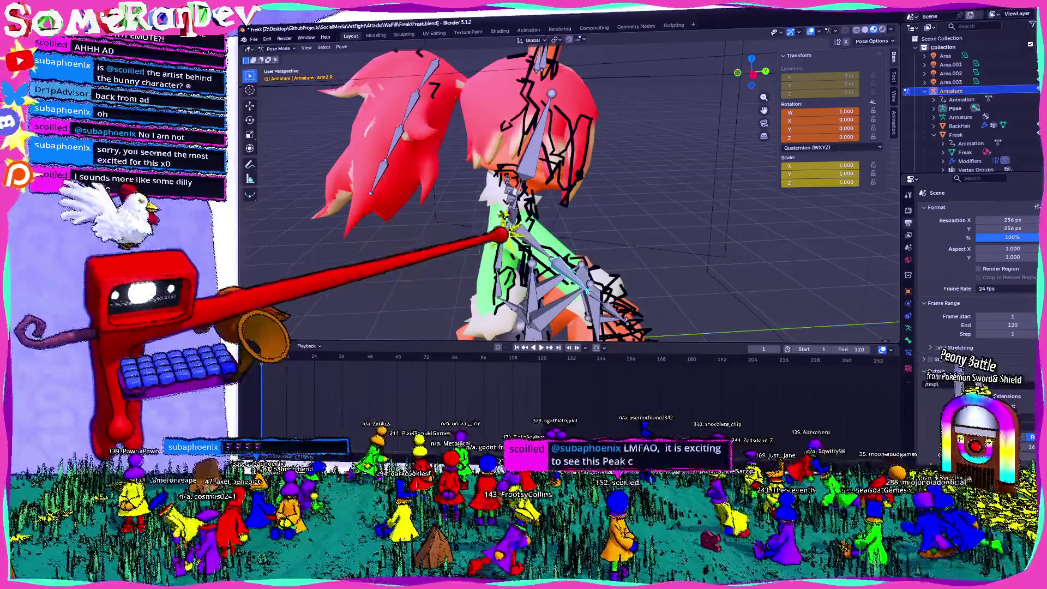
- Confirm the Spine3 bend and start bending Spine2 forward from the right side view
key(KP_3)
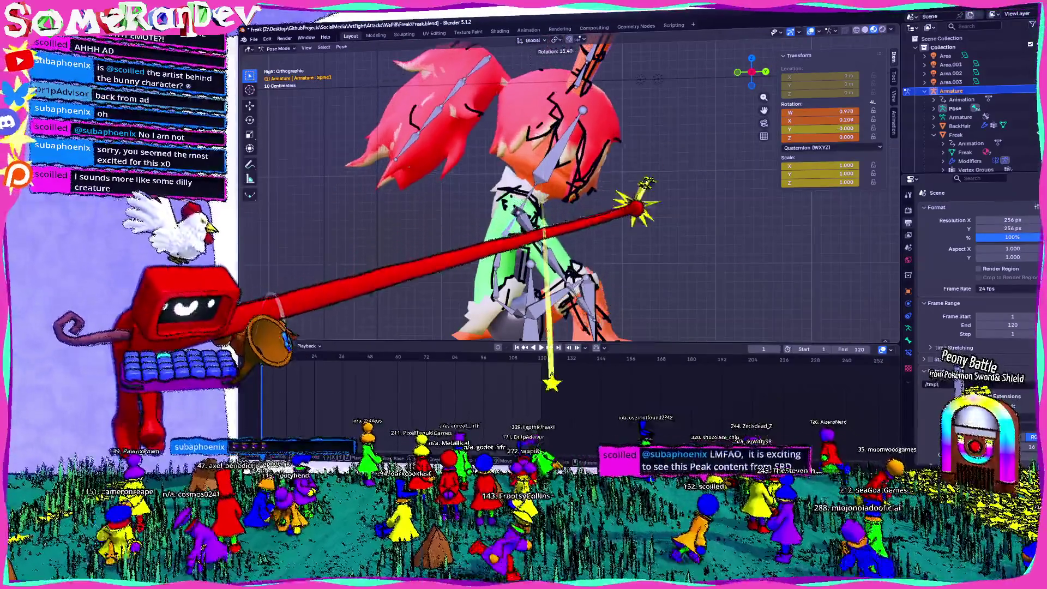
click(663, 195)
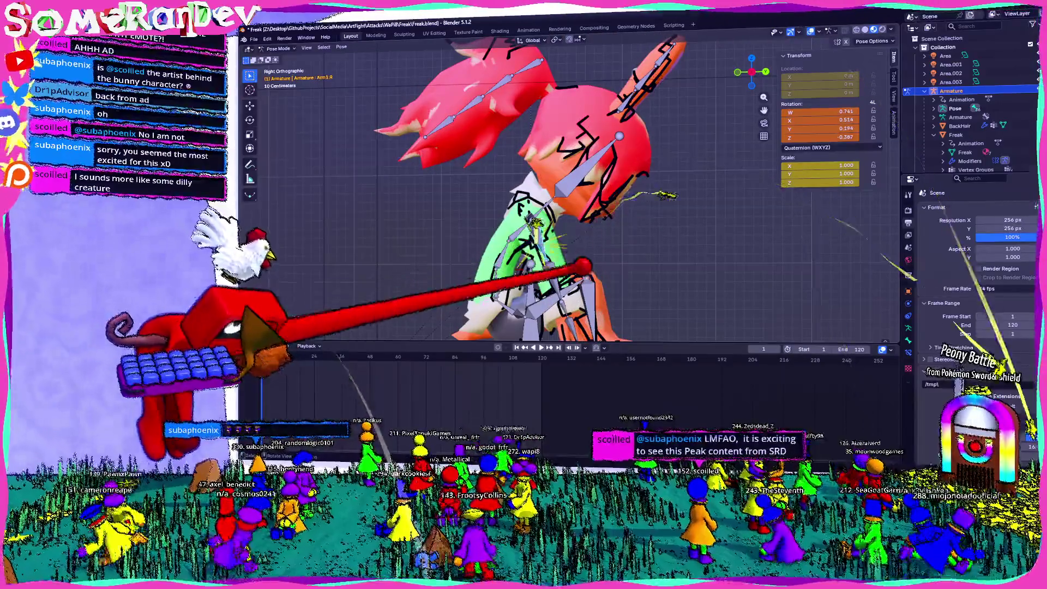
mouse_move(626, 246)
middle_down()
mouse_move(552, 322)
mouse_move(535, 229)
middle_up()
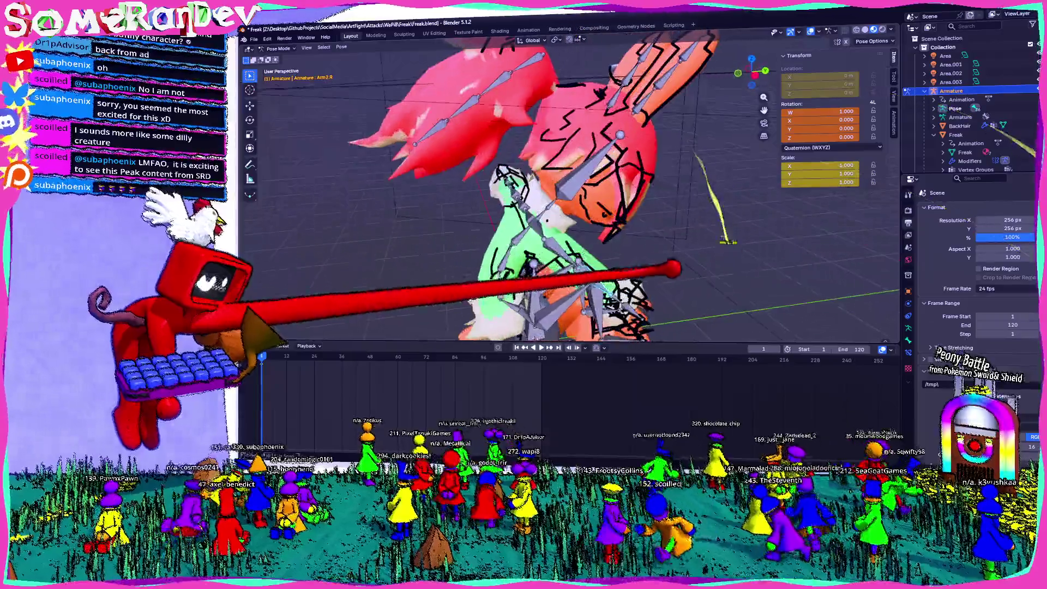
click(755, 75)
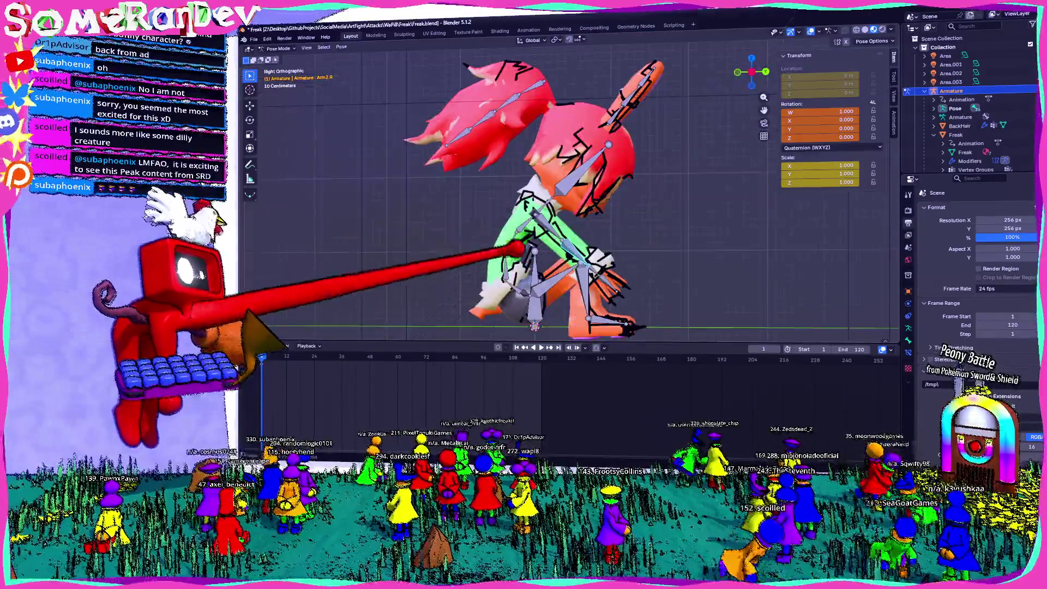
key(Return)
key(bracketleft)
key(r)
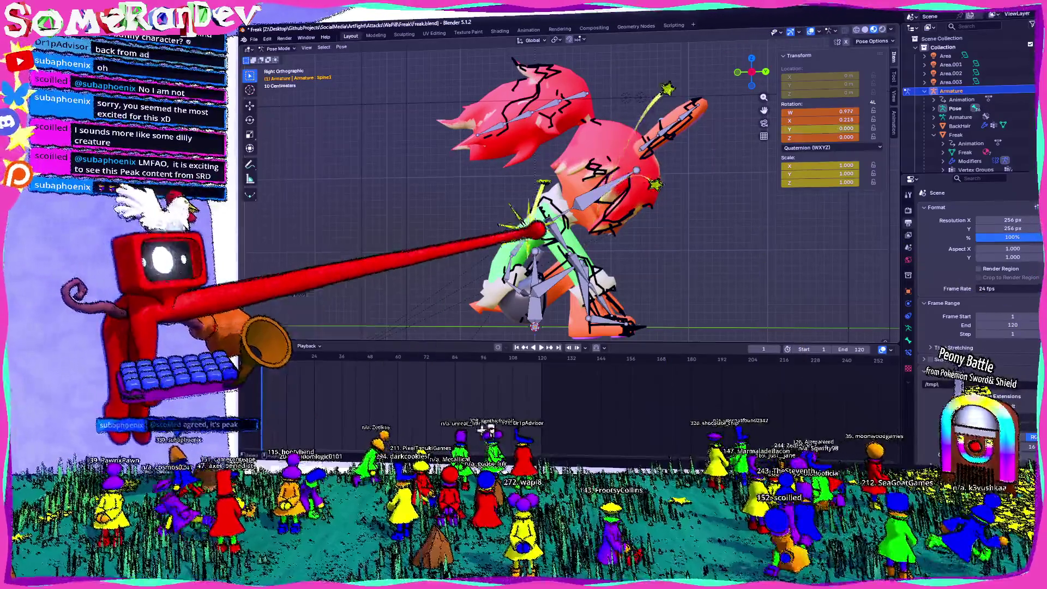
- Rotate the right upper arm and Arm2.R forearm toward the chest and inspect the pose
key(r)
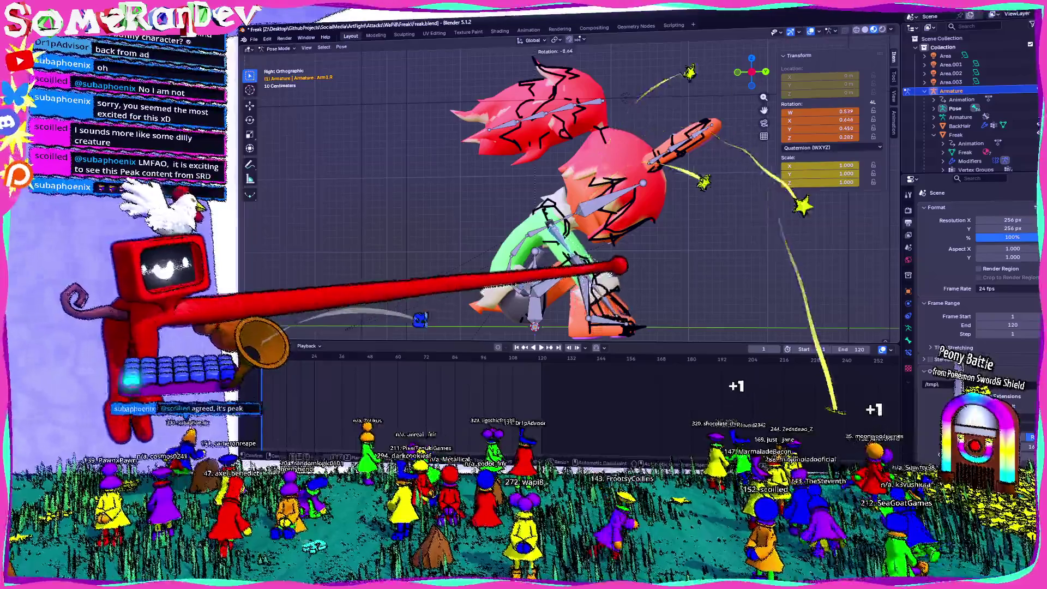
middle_drag(704, 197, 600, 208)
click(540, 213)
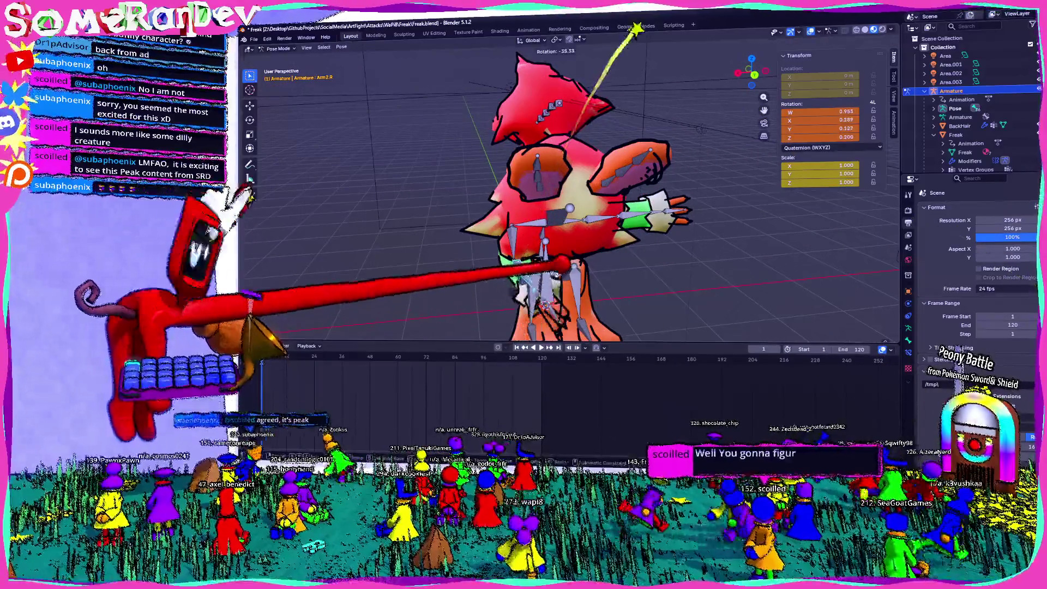
click(786, 319)
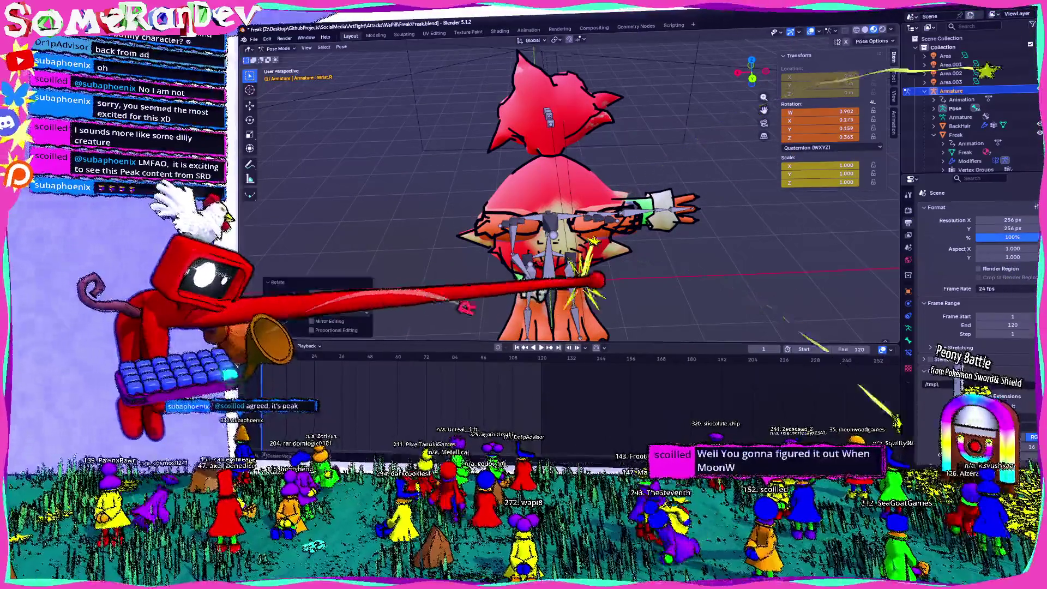
mouse_move(709, 245)
middle_down()
mouse_move(665, 240)
mouse_move(731, 235)
mouse_move(709, 240)
mouse_move(677, 224)
mouse_move(714, 218)
middle_up()
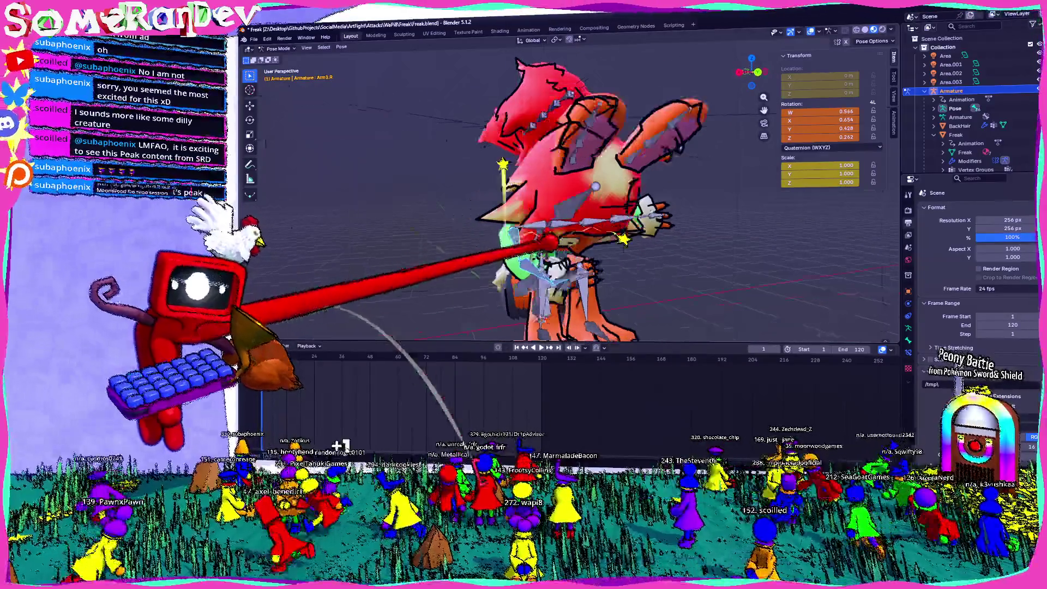
middle_drag(624, 238, 720, 380)
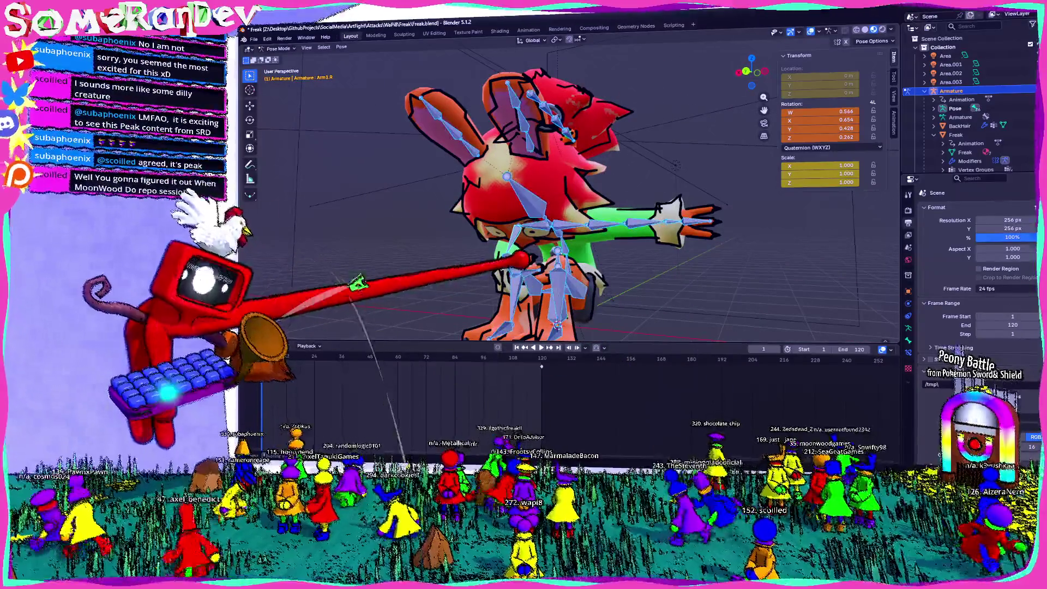
mouse_move(676, 163)
middle_down()
mouse_move(632, 163)
mouse_move(789, 72)
middle_up()
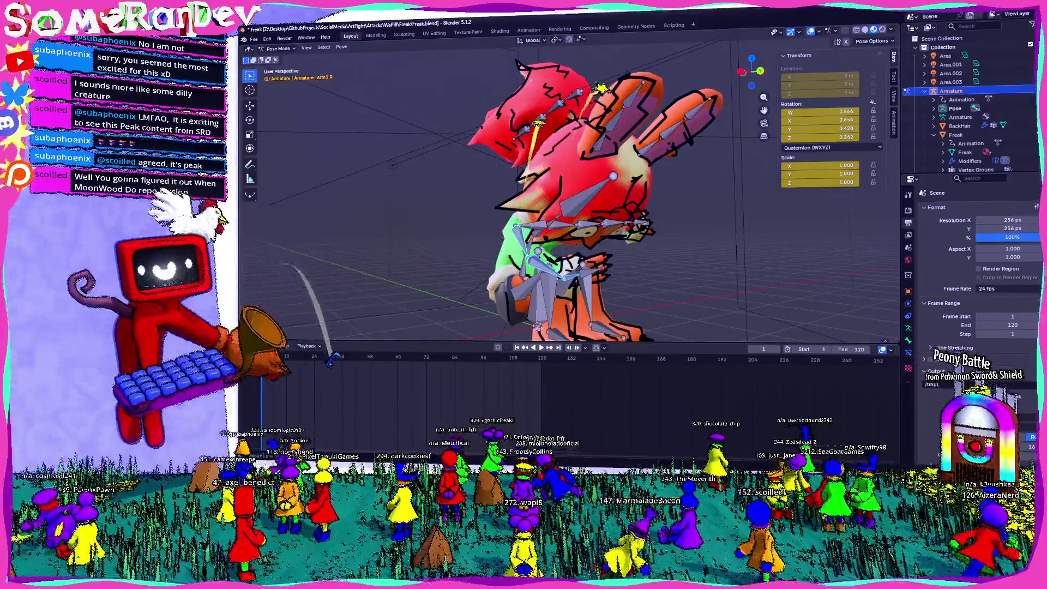
middle_drag(600, 191, 545, 197)
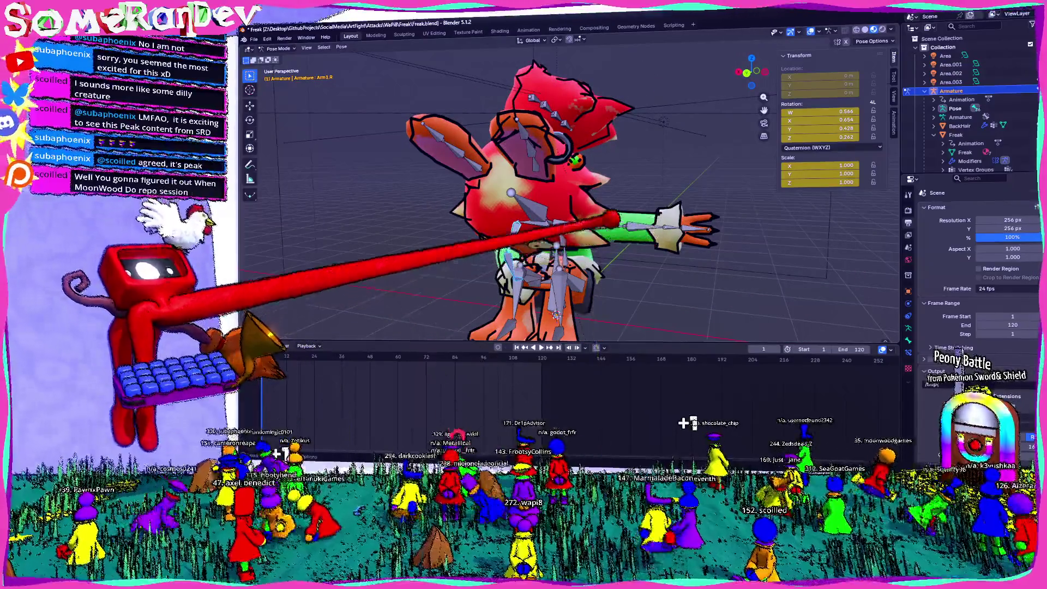
- Paste the copied pose onto the Wrist.L bone
click(654, 221)
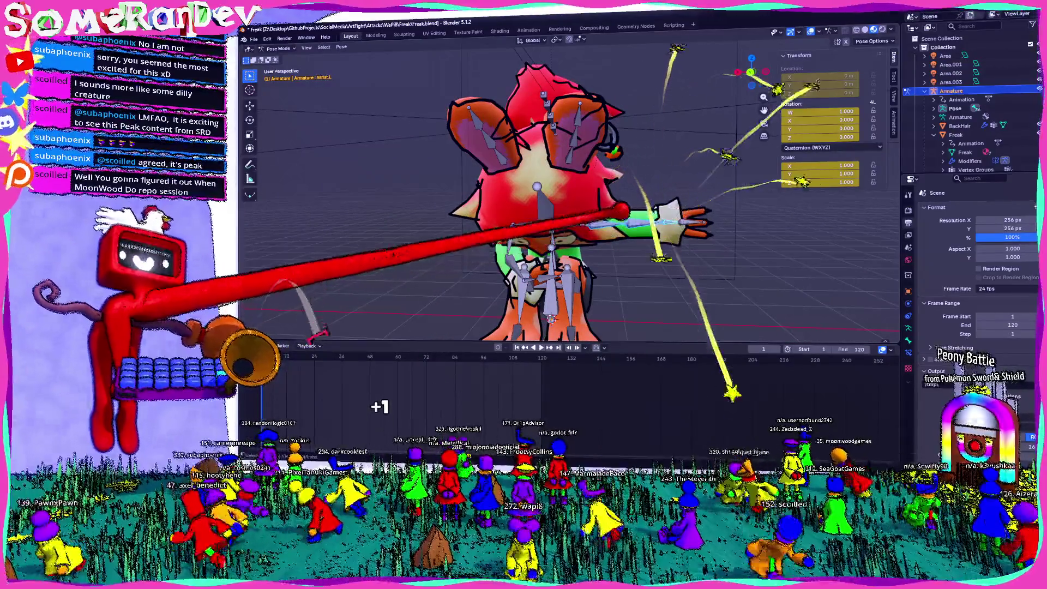
right_click(275, 360)
click(281, 352)
mouse_move(456, 322)
middle_down()
mouse_move(398, 322)
mouse_move(701, 311)
mouse_move(647, 277)
mouse_move(627, 241)
mouse_move(552, 234)
mouse_move(567, 243)
middle_up()
- Copy Shoulder.R's pose, paste it mirrored onto Shoulder.L, and adjust the left shoulder rotation
click(574, 174)
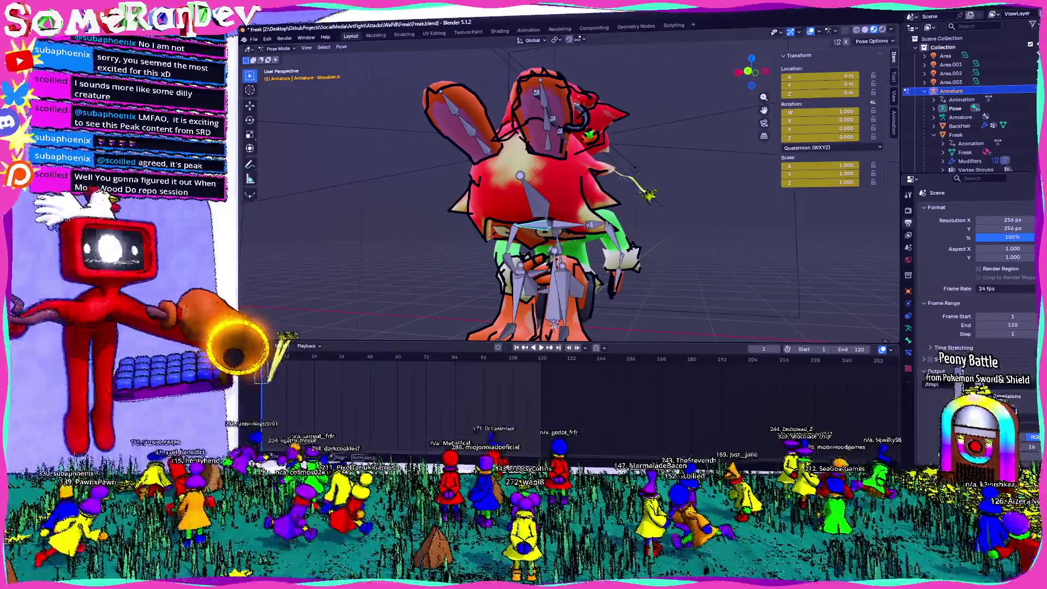
key(ctrl+c)
key(ctrl+shift+m)
key(ctrl+shift+v)
middle_drag(545, 218, 469, 220)
key(r)
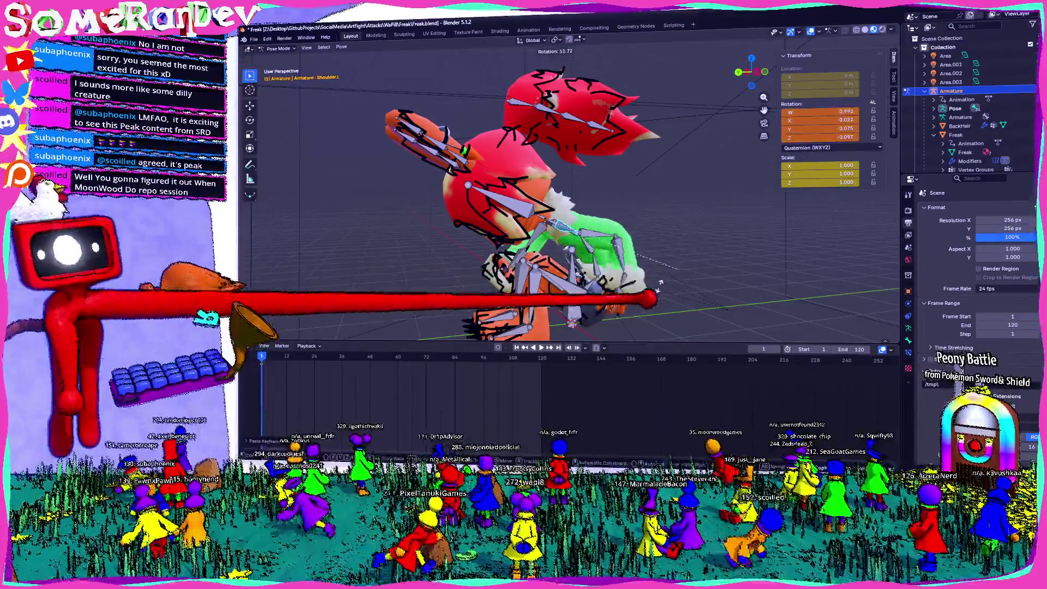
key(Return)
middle_drag(545, 218, 627, 219)
key(ctrl+shift+m)
- Rotate the left upper arm and Arm2.L forearm to bring the left hand to the chest
key(bracketleft)
key(r)
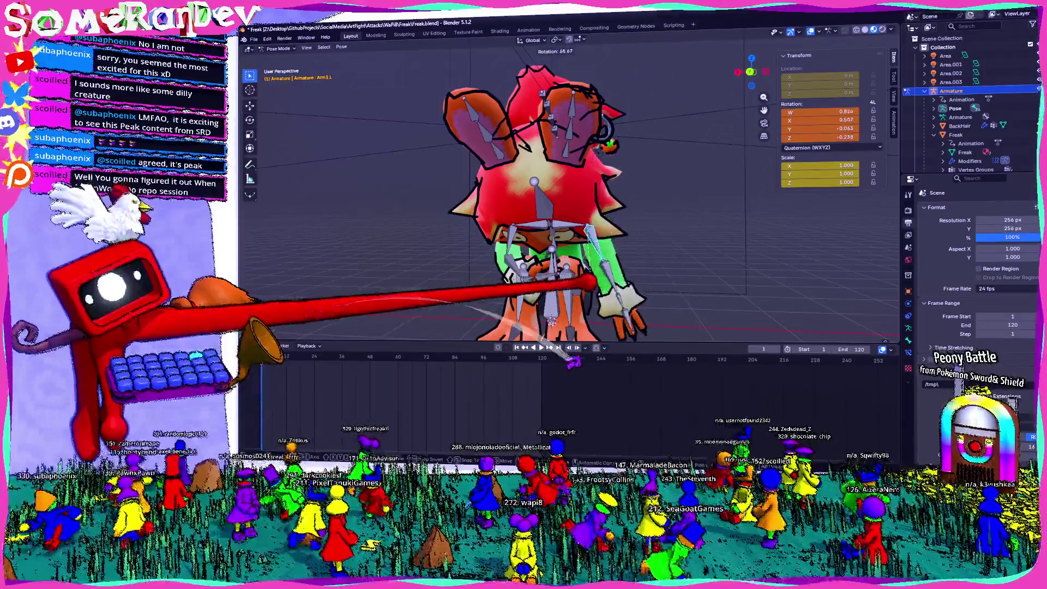
key(bracketright)
key(r)
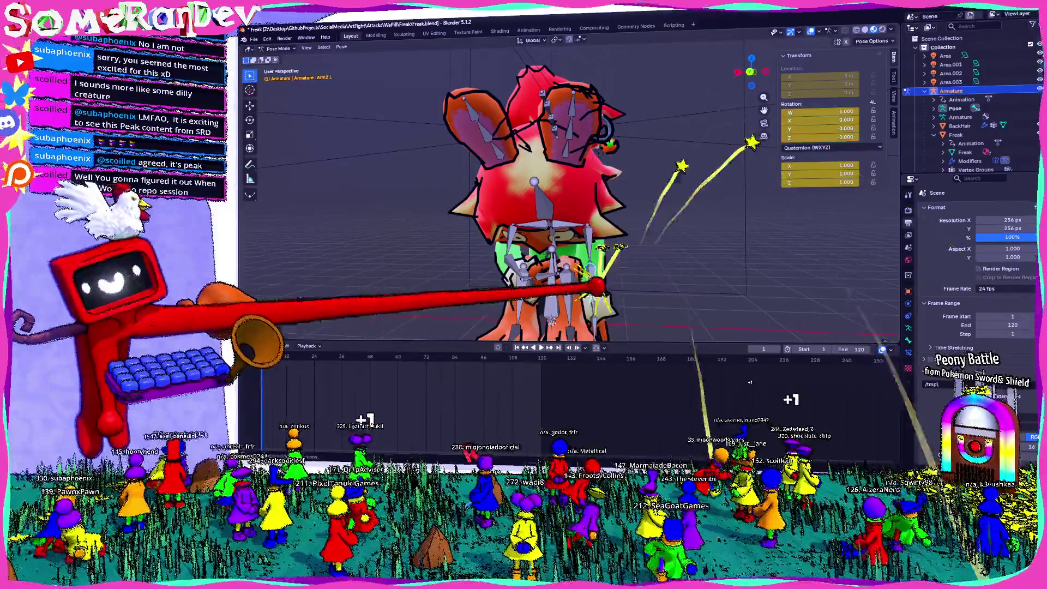
click(802, 245)
mouse_move(802, 245)
middle_down()
mouse_move(655, 431)
mouse_move(623, 435)
mouse_move(804, 431)
mouse_move(446, 452)
middle_up()
click(623, 435)
- Turn Bone.014 27.5°, tilt the Head bone into the pose, and save Freak.blend
click(445, 453)
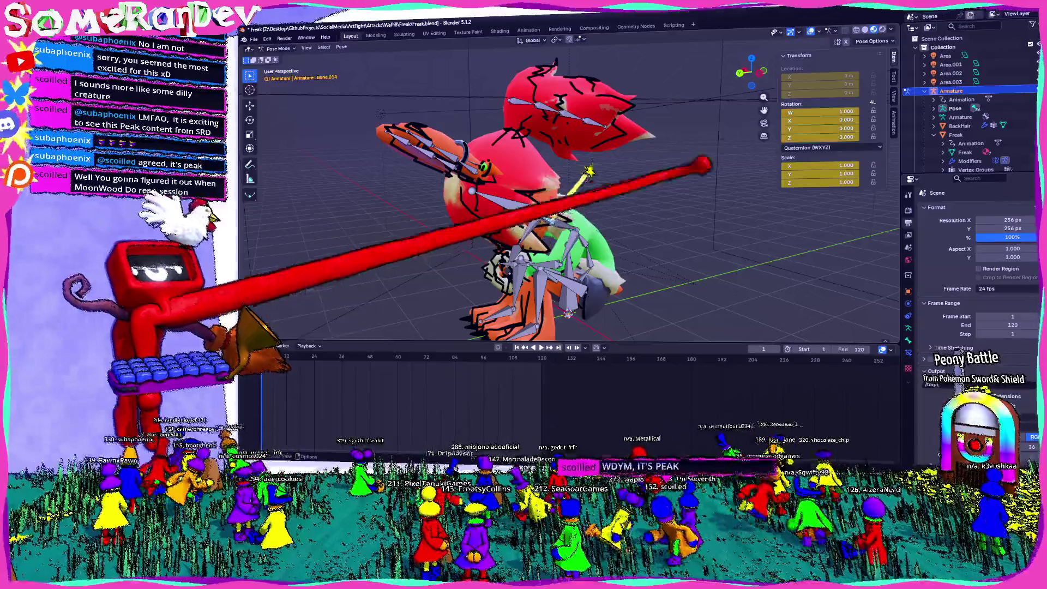
key(ctrl+KP_3)
key(r)
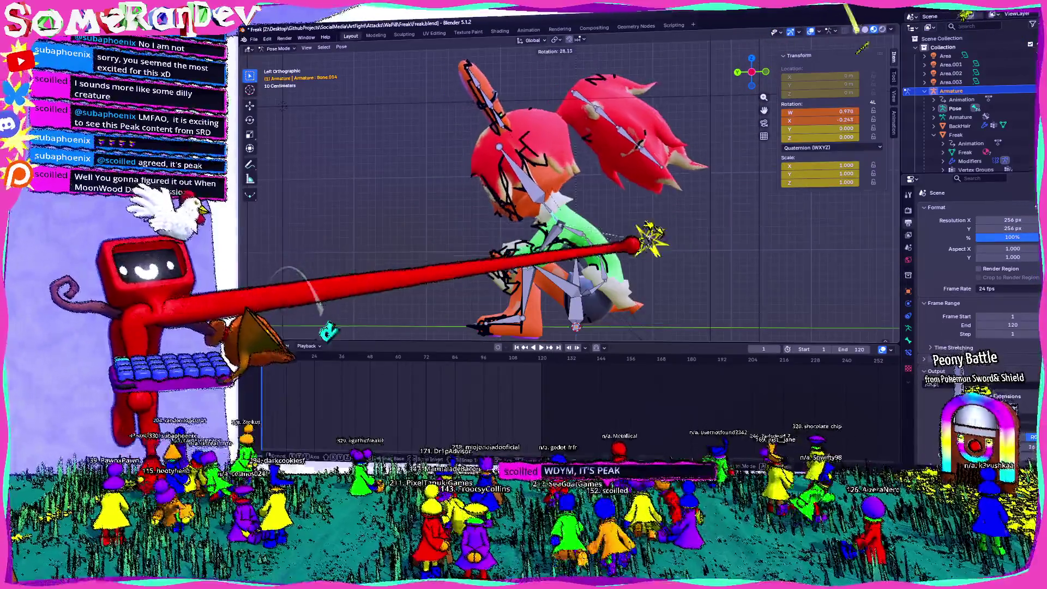
click(354, 453)
key(r)
click(355, 453)
mouse_move(355, 453)
middle_down()
mouse_move(551, 354)
mouse_move(448, 333)
middle_up()
key(ctrl+s)
click(284, 38)
- Render a test frame of the crouching bunny and save Freak.blend
click(306, 52)
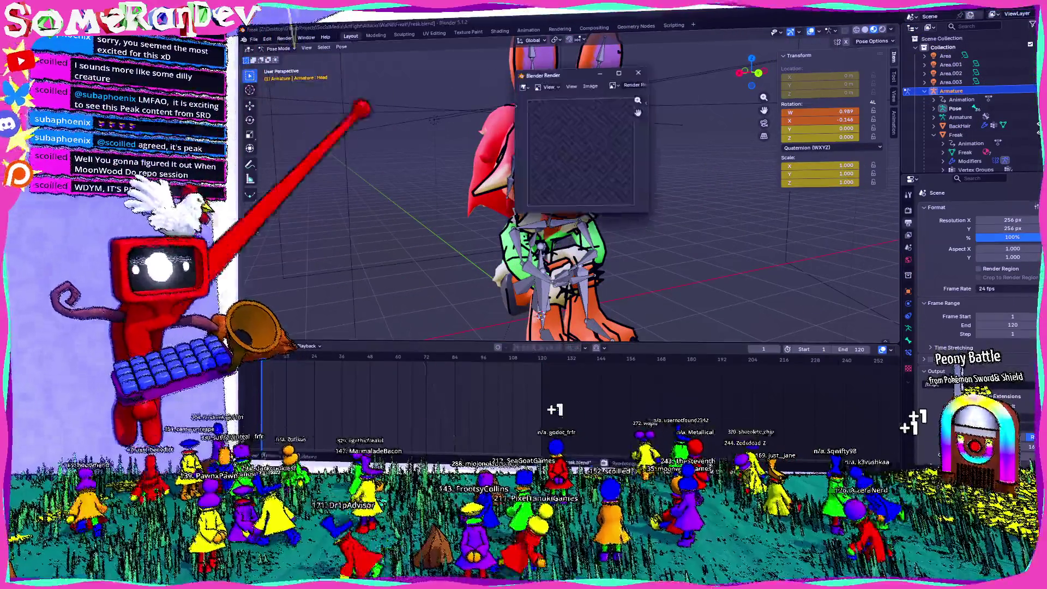
click(639, 72)
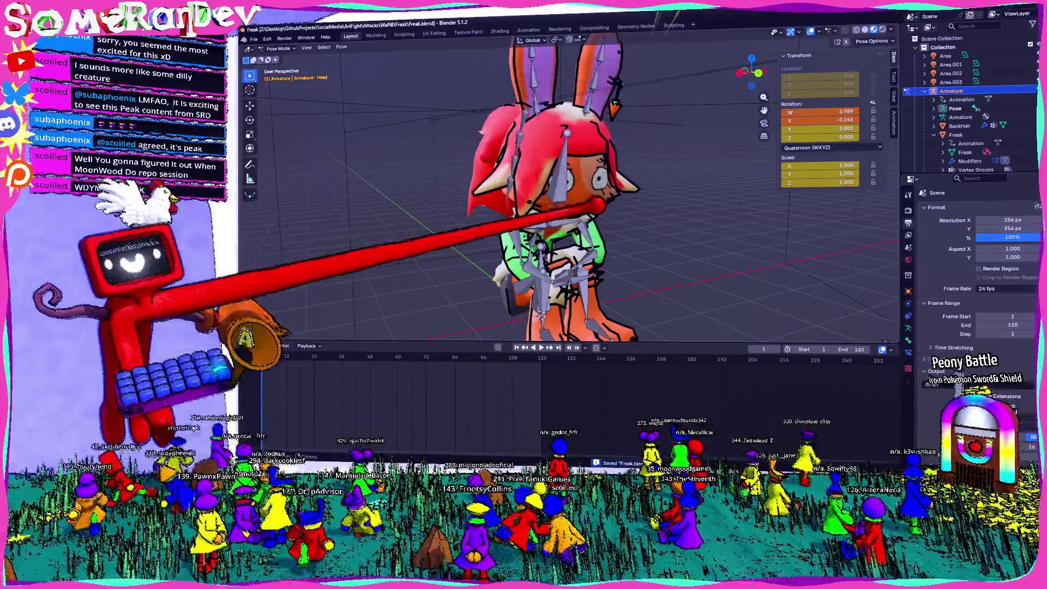
click(284, 38)
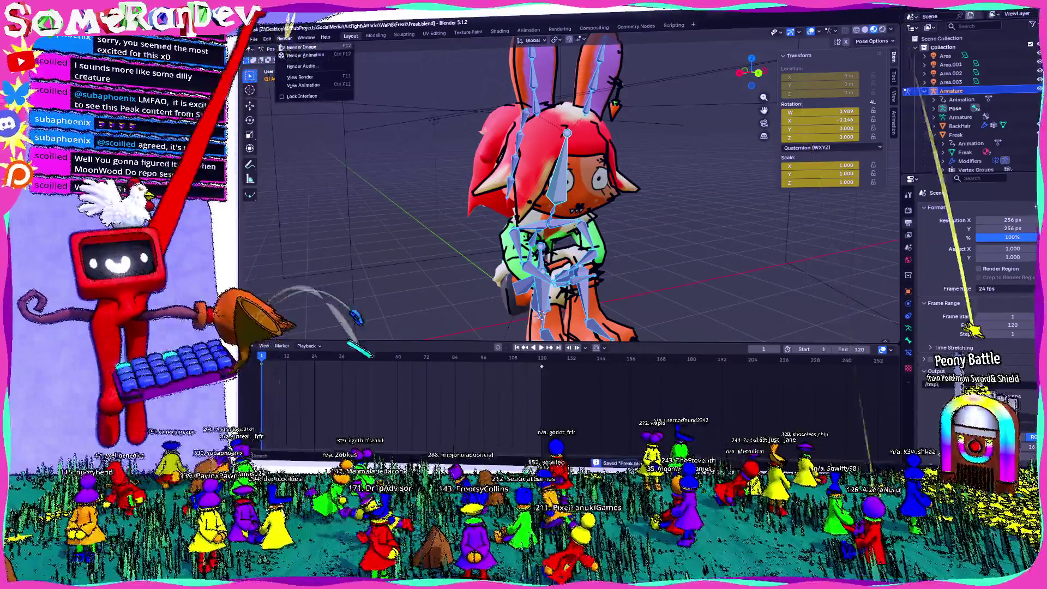
click(305, 53)
key(ctrl+s)
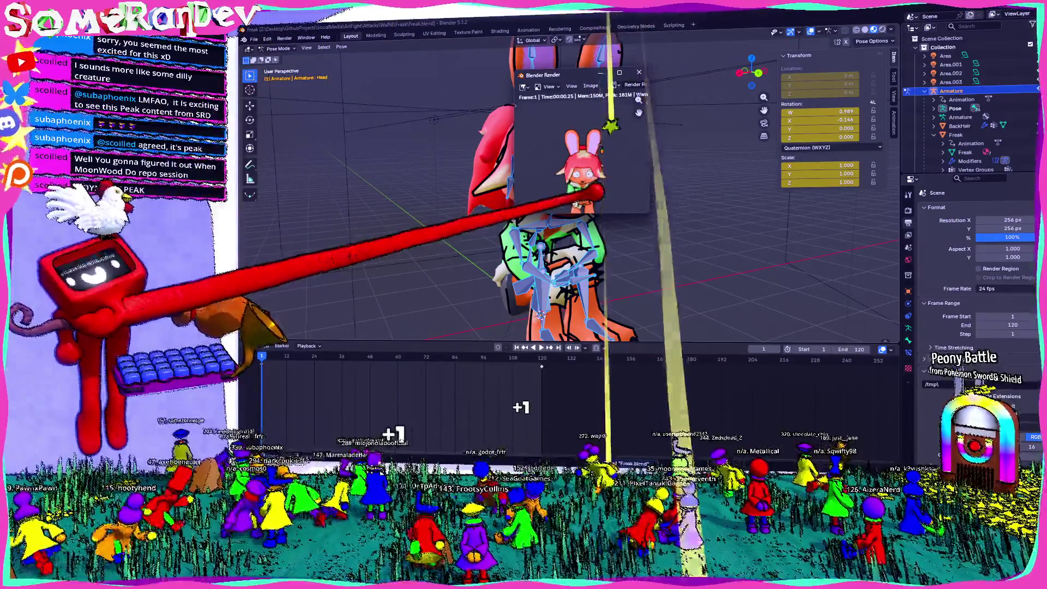
- Review the render full screen, close it, and face the rig from the front
click(619, 72)
scroll(678, 230, up, 4)
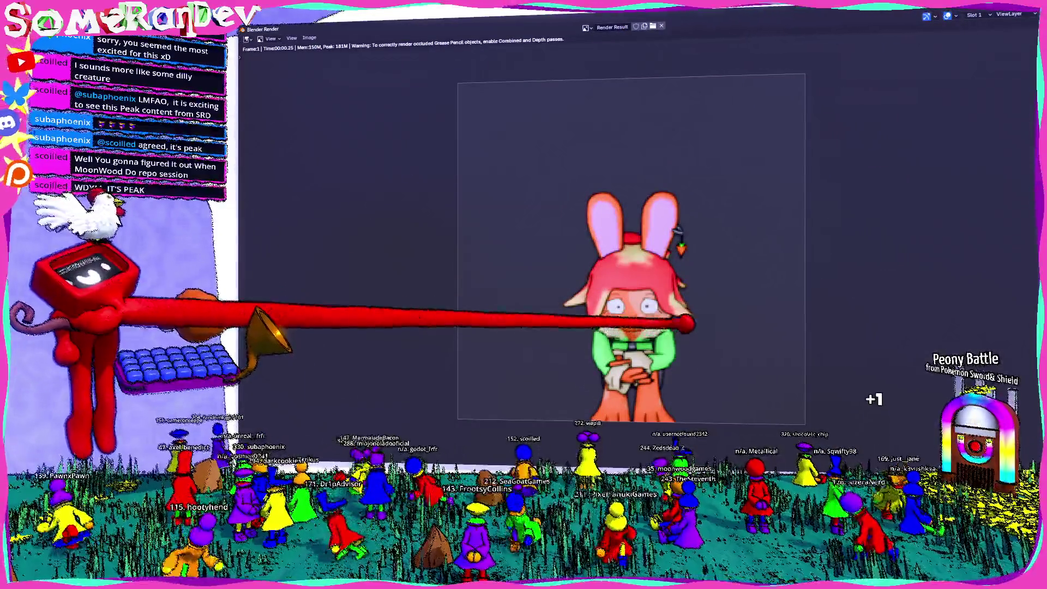
middle_drag(677, 228, 656, 170)
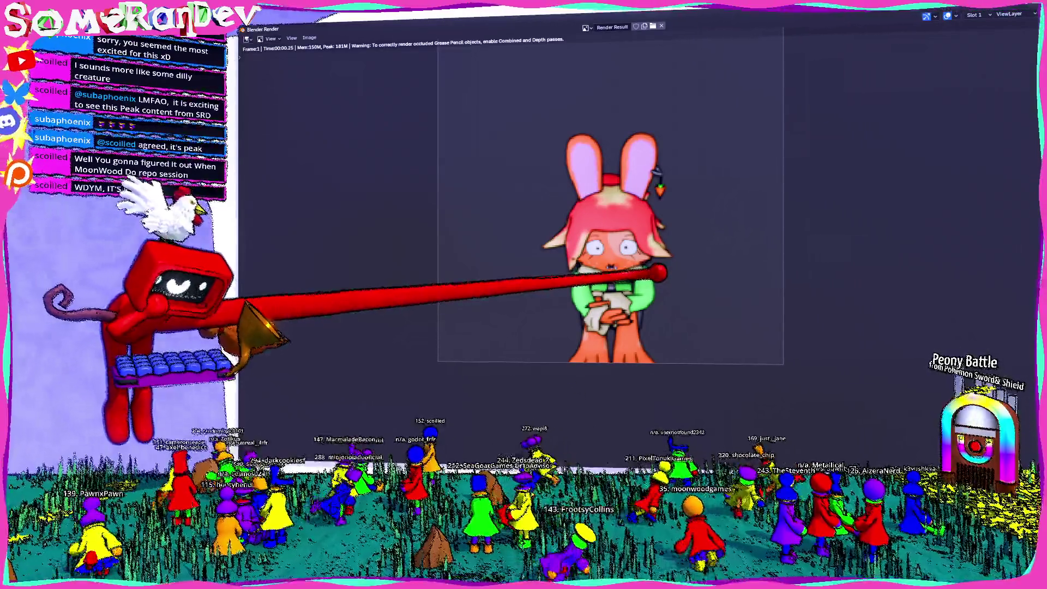
key(Escape)
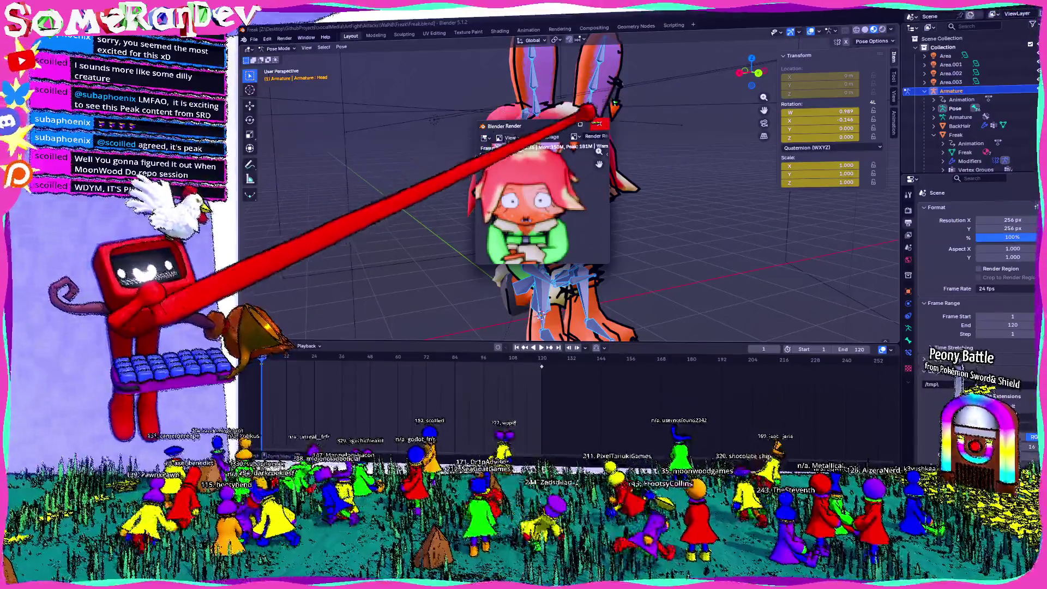
mouse_move(627, 164)
middle_down()
mouse_move(479, 152)
mouse_move(514, 164)
mouse_move(573, 159)
mouse_move(545, 180)
mouse_move(578, 175)
mouse_move(556, 163)
mouse_move(534, 174)
mouse_move(545, 186)
middle_up()
- Rotate the left upper arm bone Arm2.L, checking it from a diagonal angle
click(578, 250)
key(r)
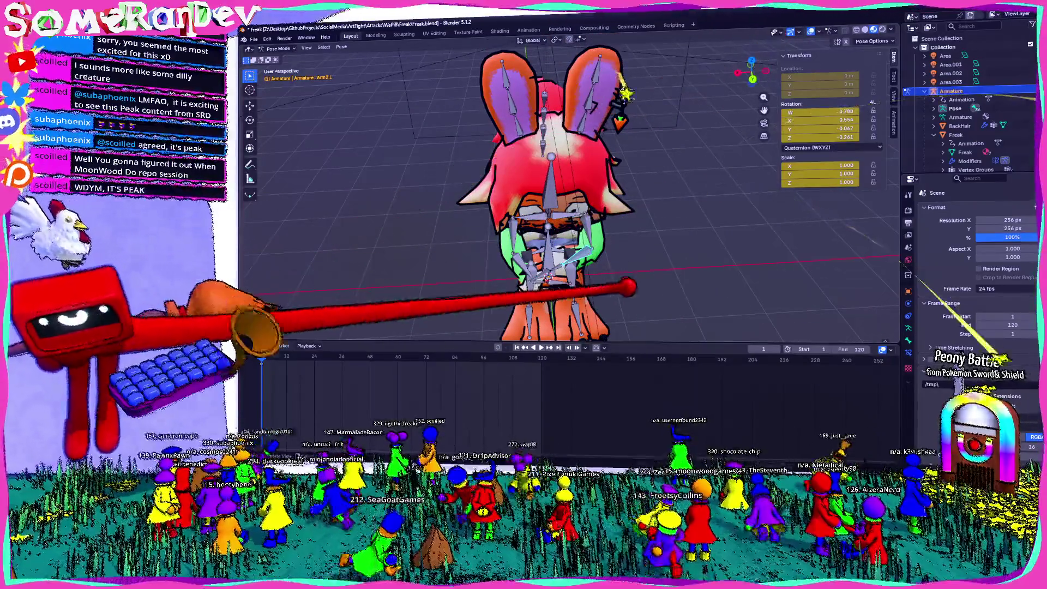
mouse_move(545, 180)
middle_down()
mouse_move(600, 174)
mouse_move(545, 180)
middle_up()
middle_drag(643, 251, 660, 256)
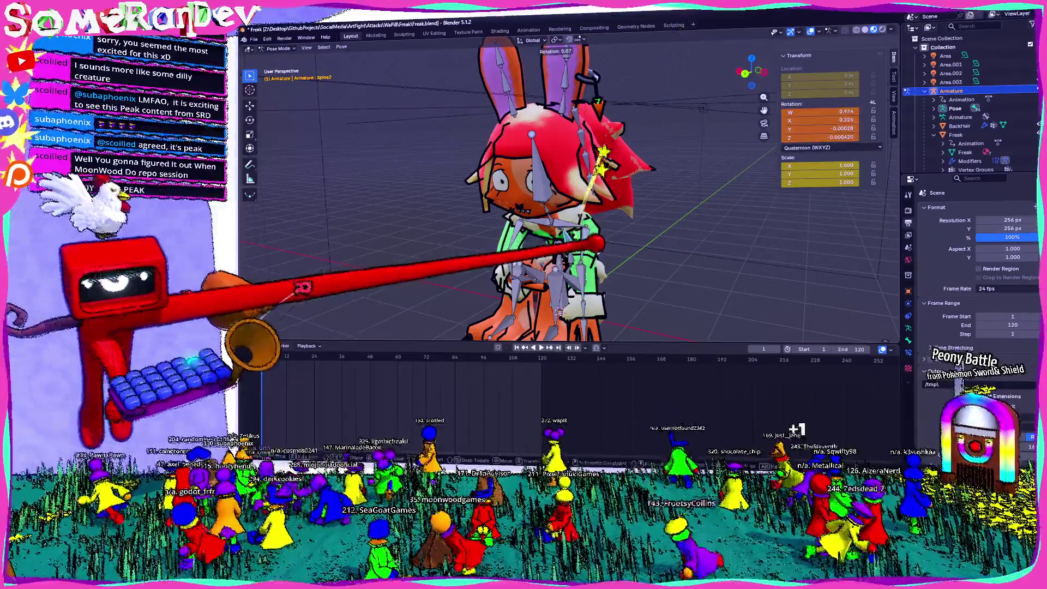
click(583, 294)
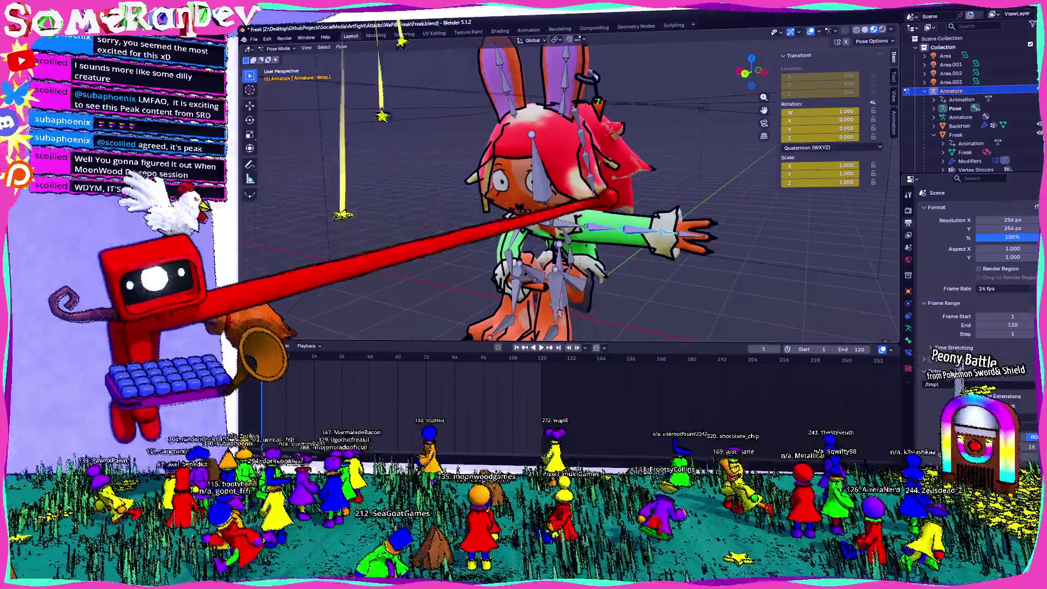
middle_drag(546, 218, 589, 218)
- Swing Arm1.L down at the side and bend Wrist.L, checking from behind and the side
click(590, 221)
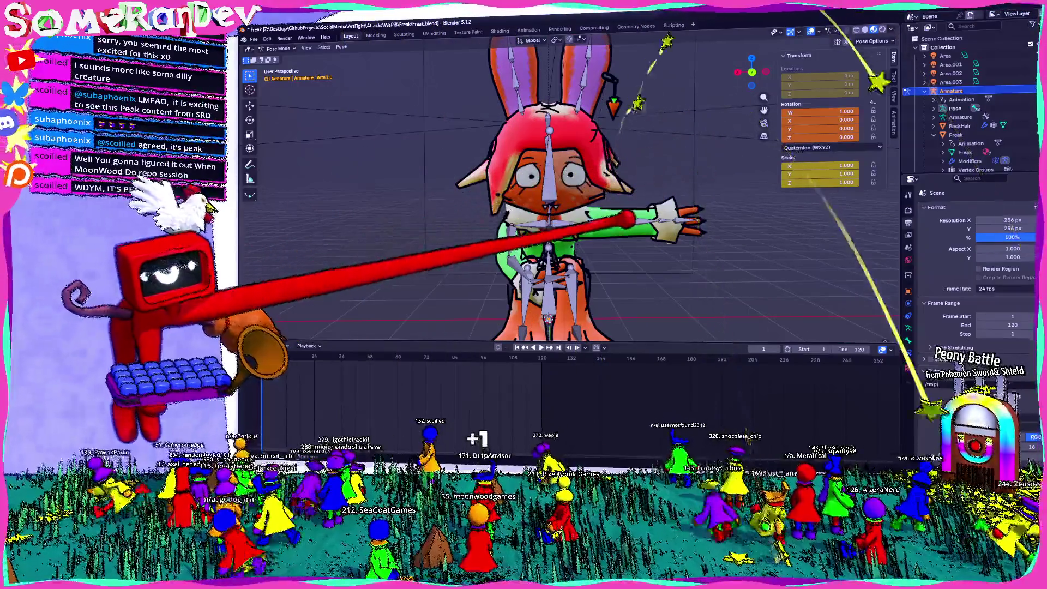
click(752, 72)
key(r)
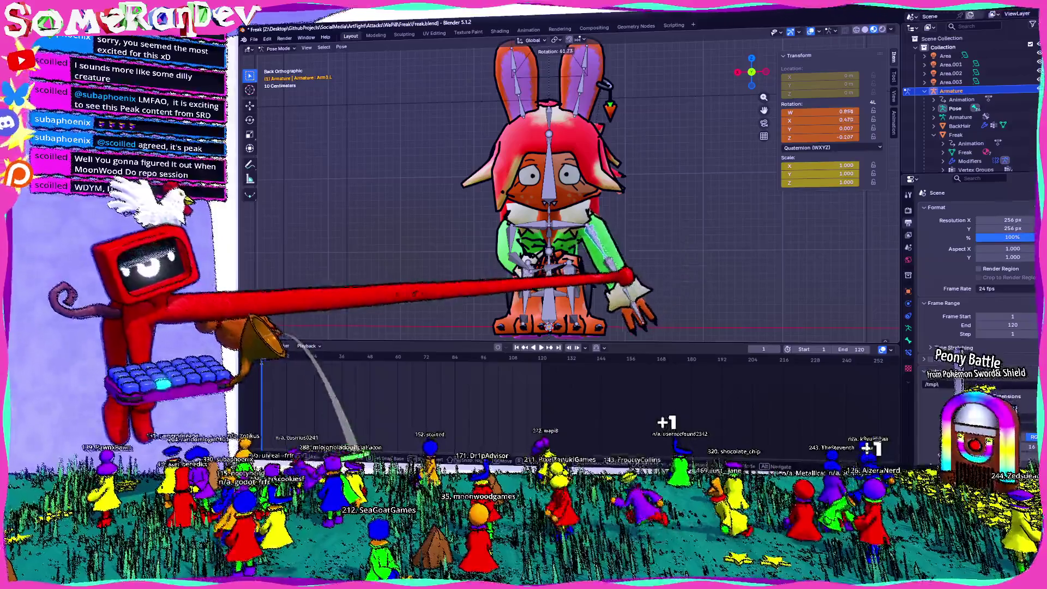
middle_drag(546, 218, 796, 224)
middle_drag(600, 219, 736, 218)
key(r)
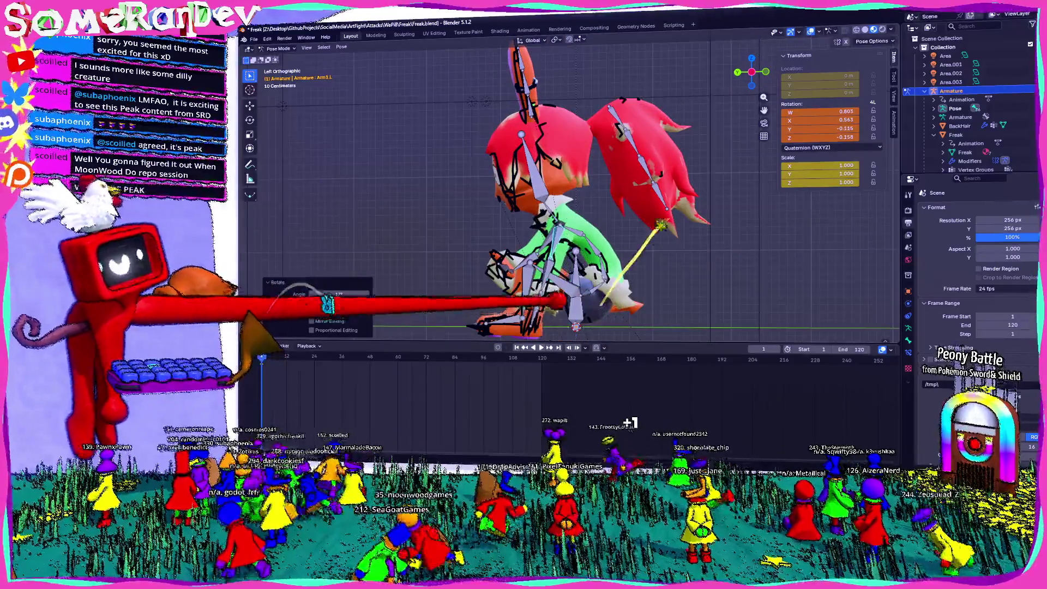
click(662, 224)
key(r)
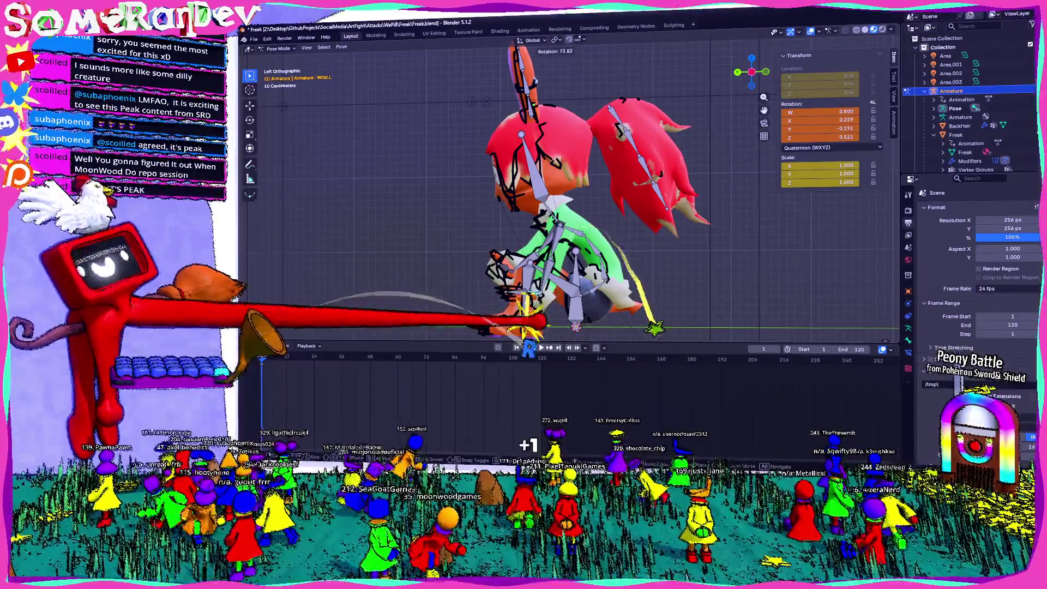
middle_drag(545, 218, 628, 218)
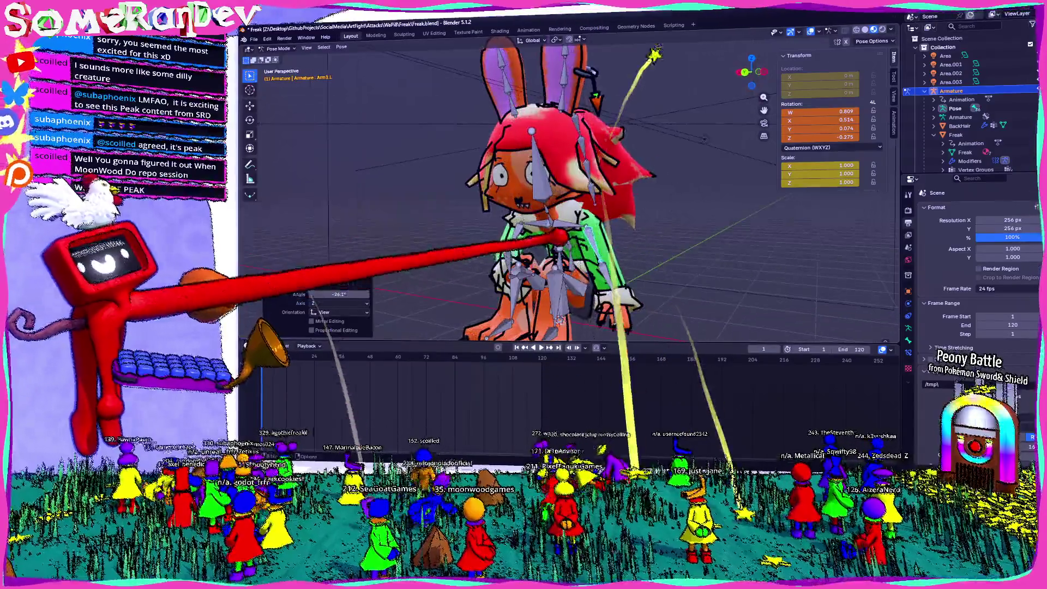
- Bend the Spine2 bone, checking it from front and back views
click(551, 229)
key(KP_1)
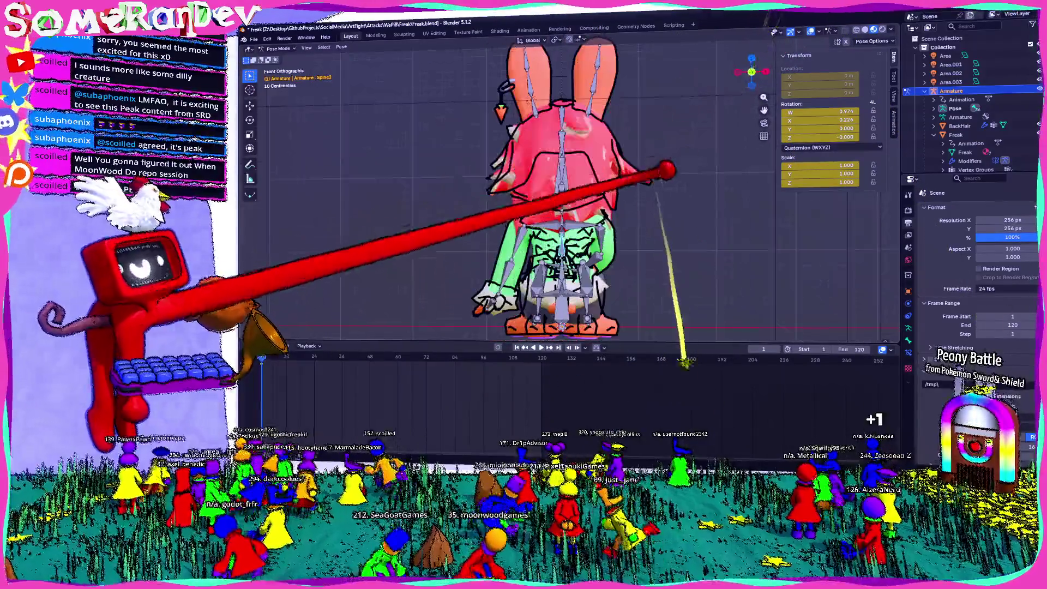
key(ctrl+KP_1)
key(r)
click(621, 223)
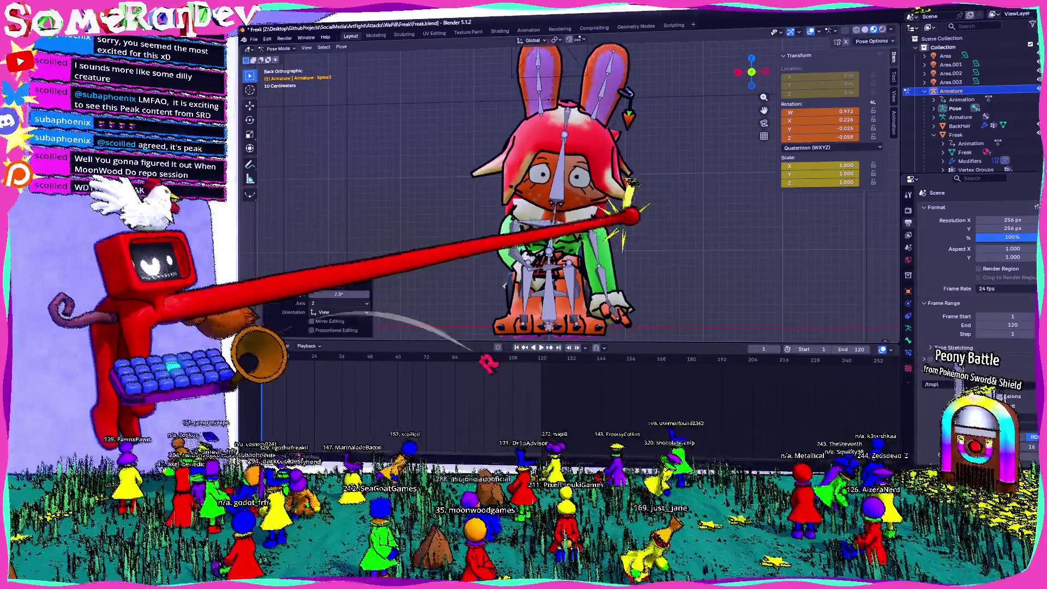
- Bend the Spine1 and Spine3 bones to adjust the crouch
click(554, 229)
key(r)
click(567, 218)
click(567, 202)
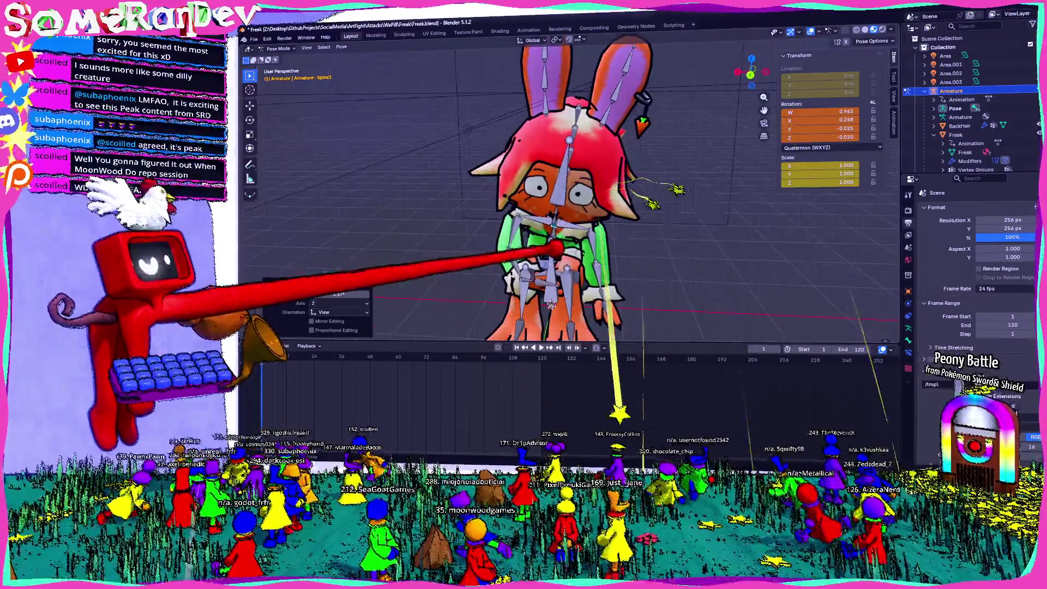
drag(752, 71, 755, 76)
click(755, 75)
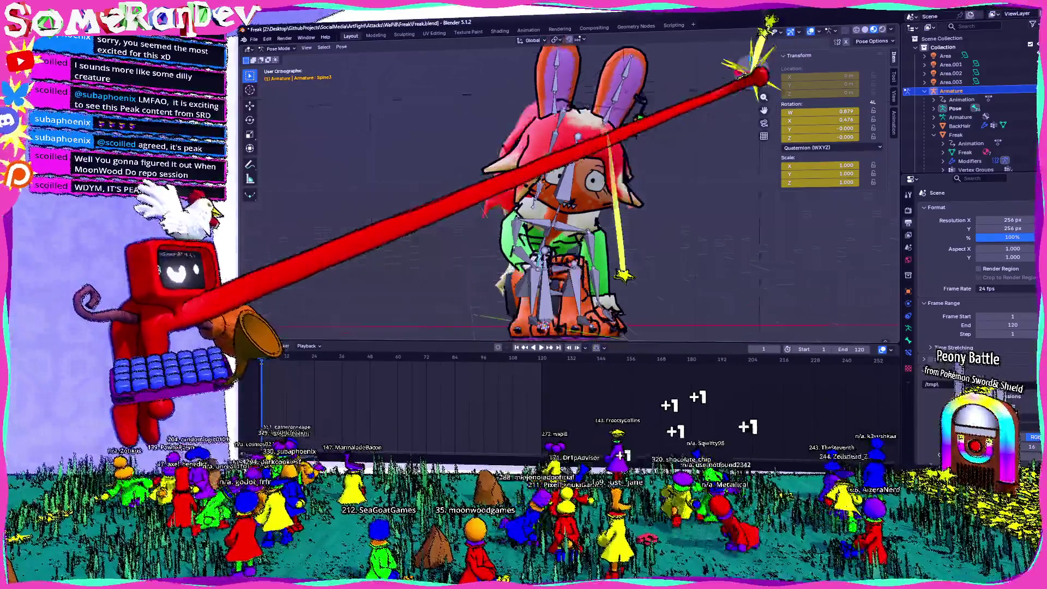
key(r)
click(638, 223)
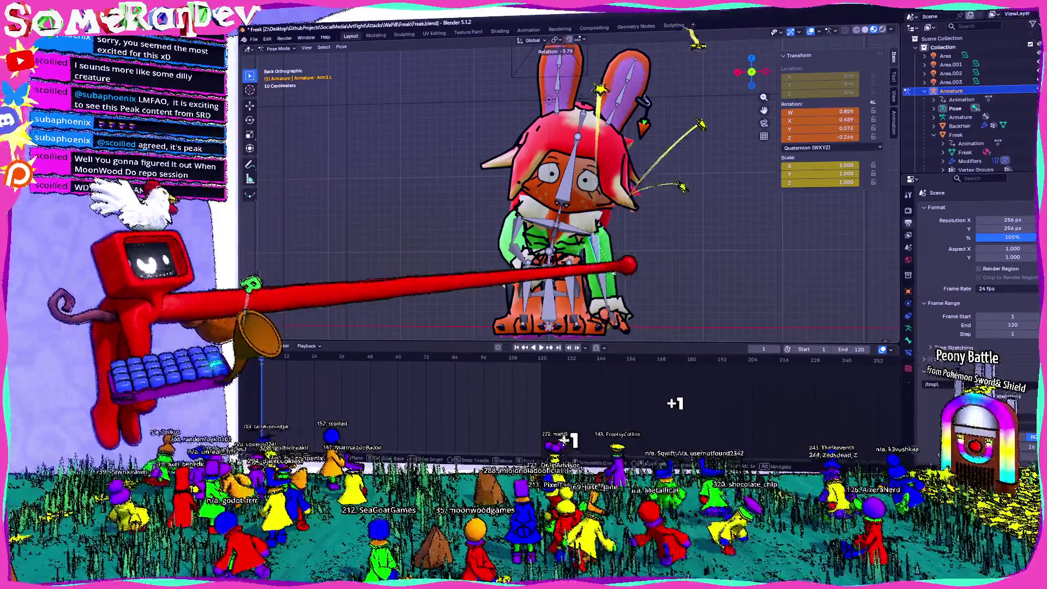
- Adjust the bends of the Hand.L and Wrist.L bones
click(648, 303)
key(r)
click(663, 301)
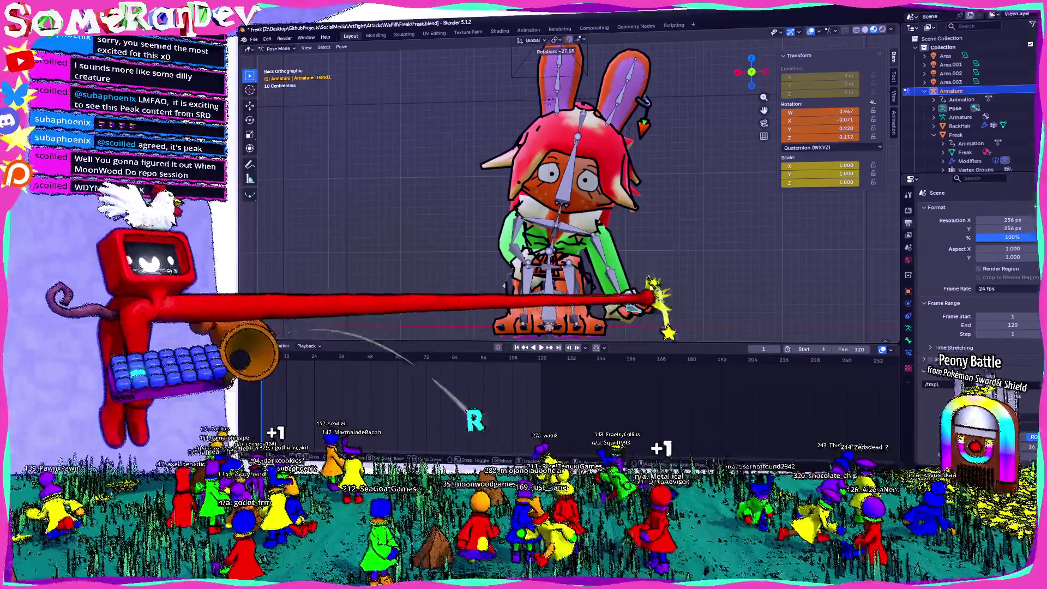
click(668, 298)
key(r)
key(Escape)
- Rotate the left upper arm a further 14.3° and review the pose in perspective
click(611, 262)
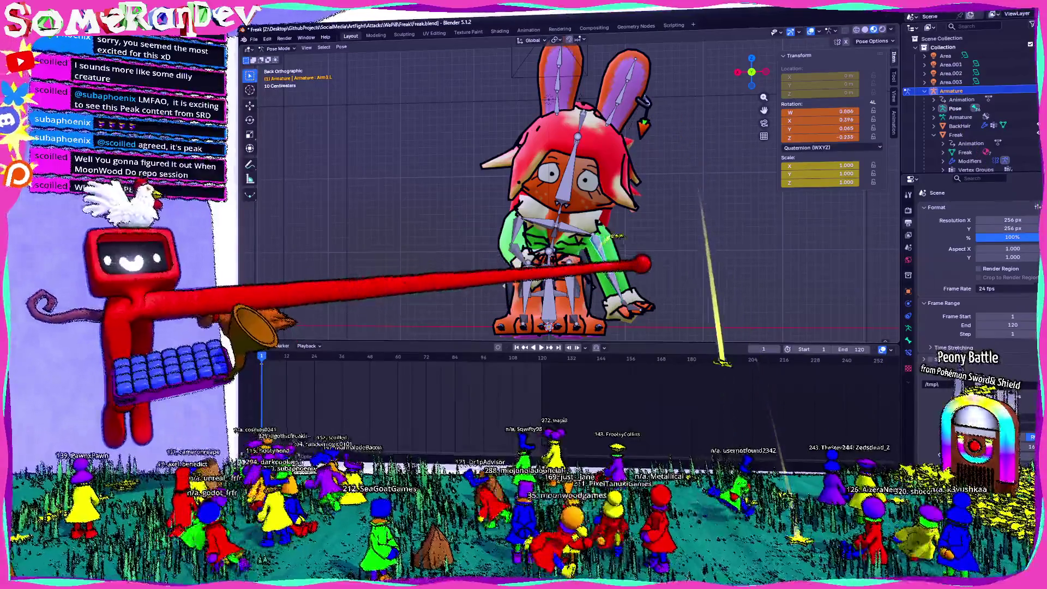
click(600, 256)
mouse_move(600, 257)
middle_down()
mouse_move(626, 266)
mouse_move(556, 222)
mouse_move(603, 242)
middle_up()
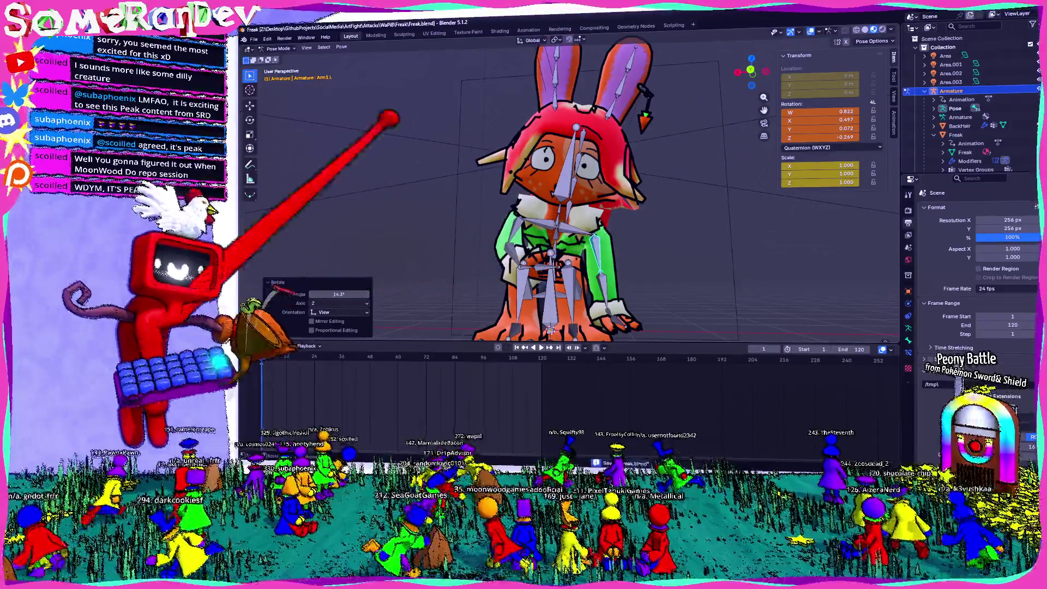
click(341, 46)
mouse_move(360, 55)
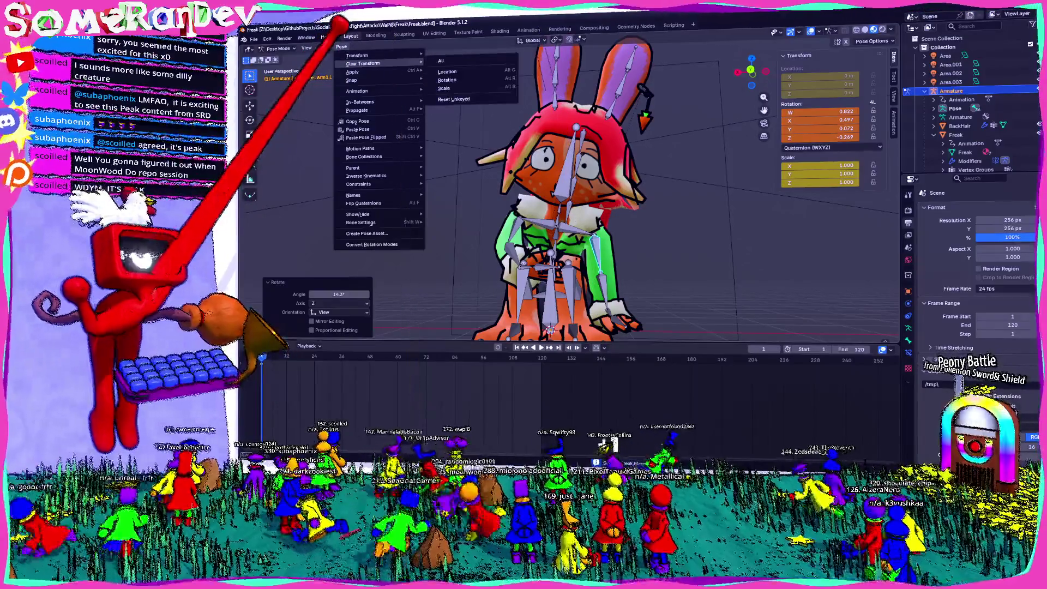
- Select all bones, insert a pose keyframe on frame 1, and F12-render a test image
key(Escape)
key(a)
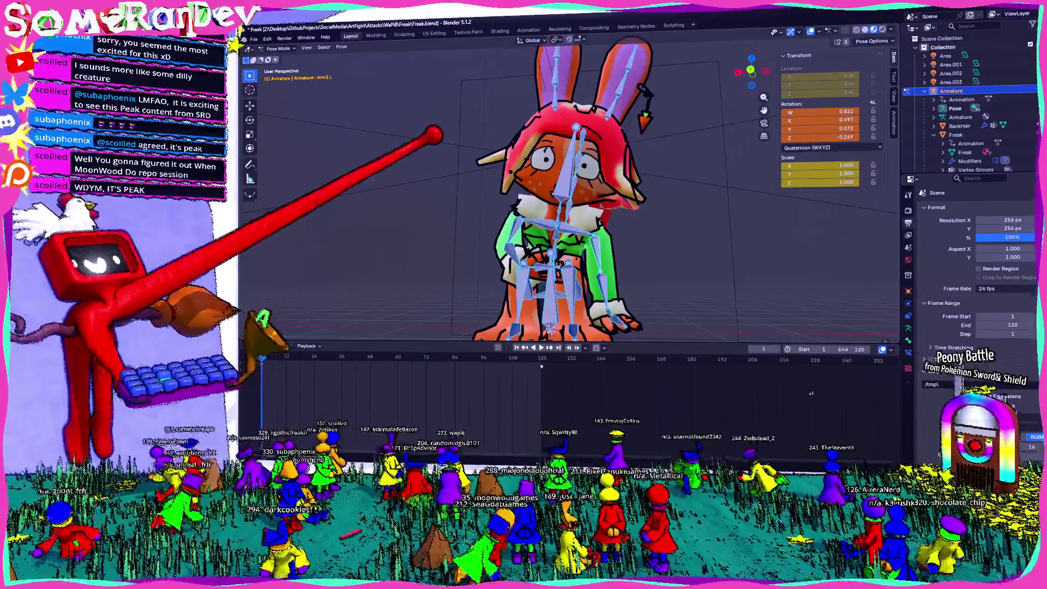
key(i)
key(F12)
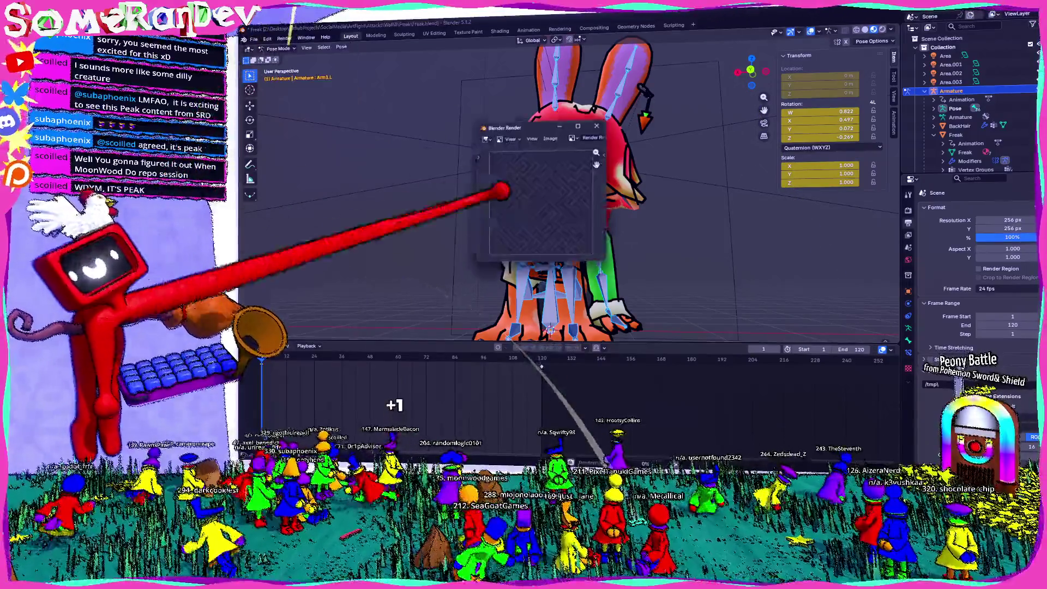
scroll(538, 208, up, 3)
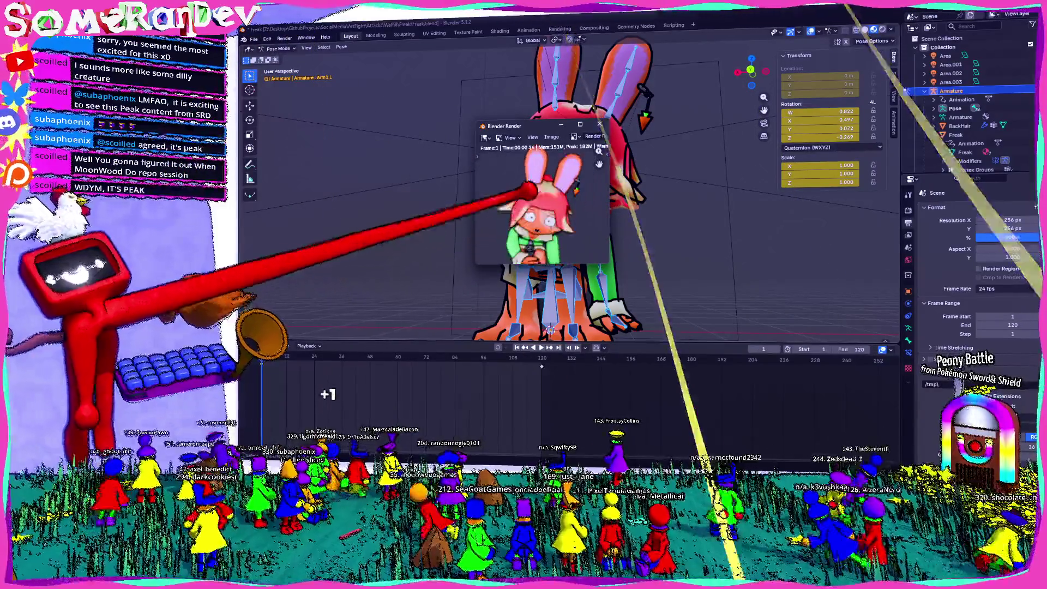
key(Escape)
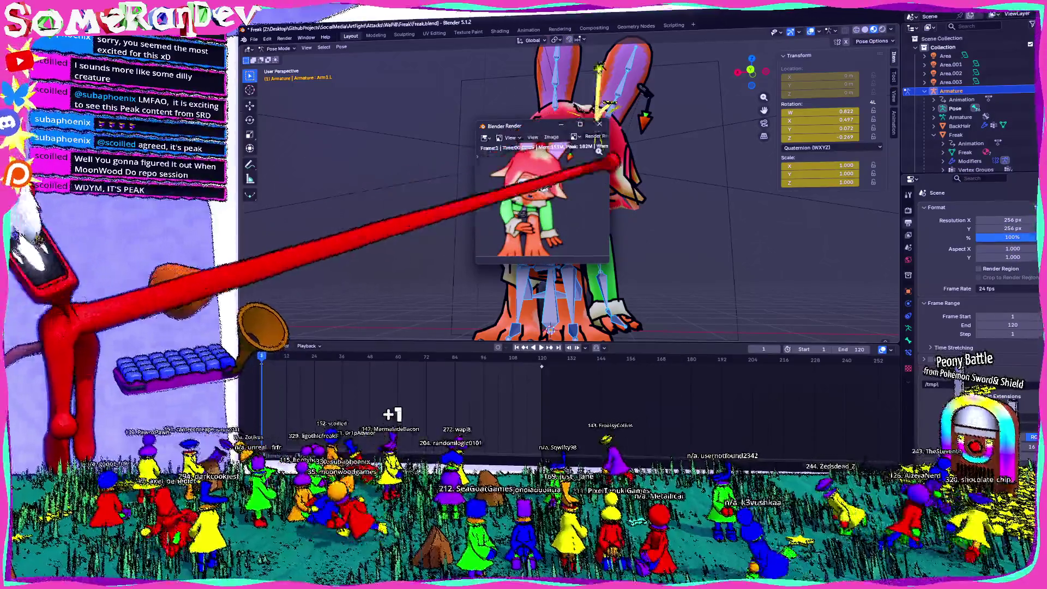
scroll(557, 196, down, 4)
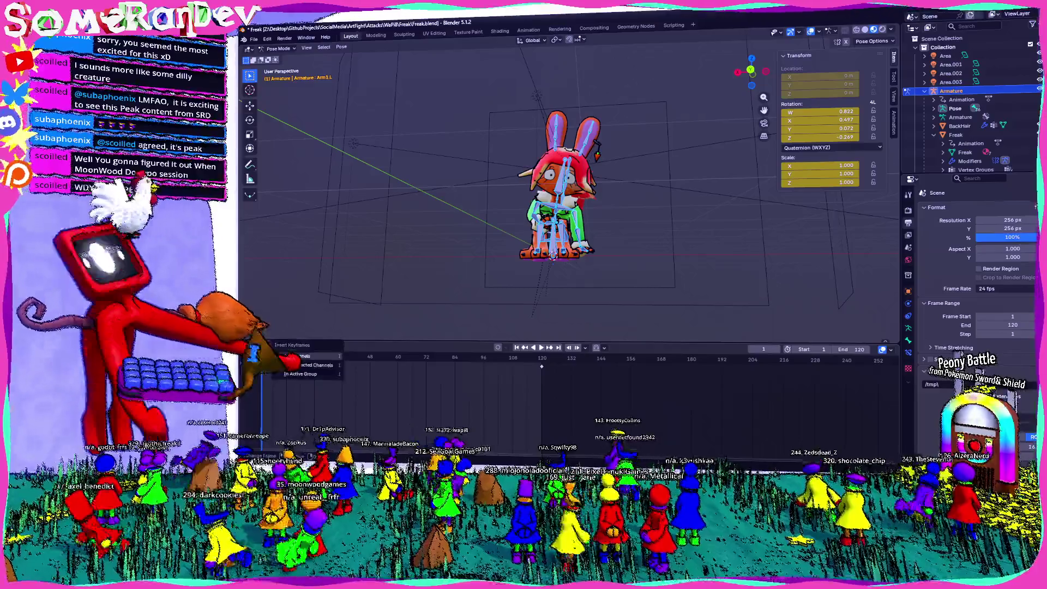
- On frame 48, apply Pose > Clear Transform > All so every bone returns to T-pose
key(space)
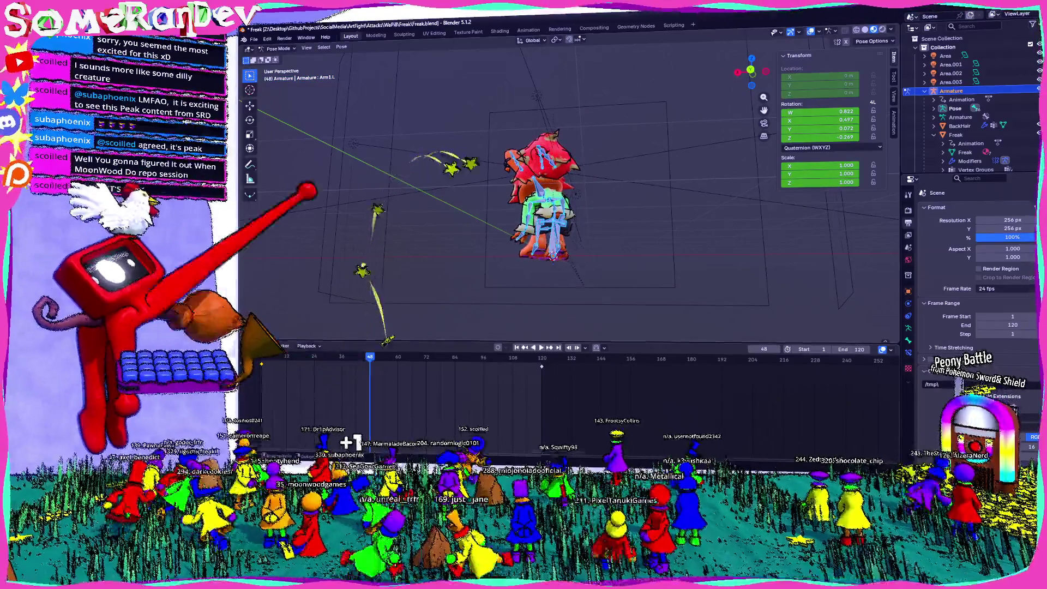
click(342, 46)
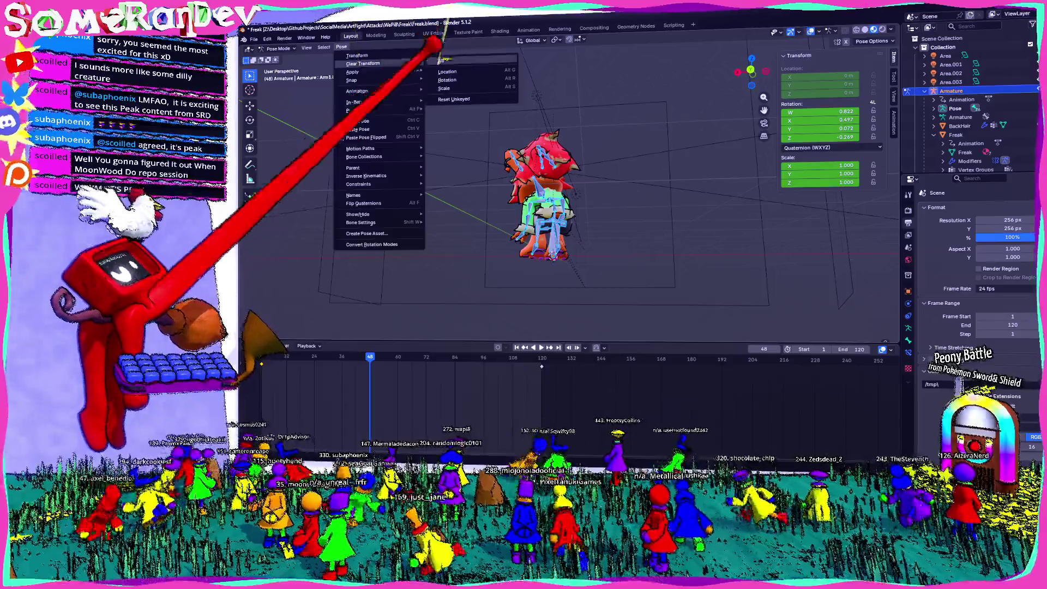
click(441, 64)
mouse_move(553, 191)
middle_down()
mouse_move(551, 229)
mouse_move(589, 218)
mouse_move(546, 191)
mouse_move(572, 210)
mouse_move(535, 197)
mouse_move(573, 208)
middle_up()
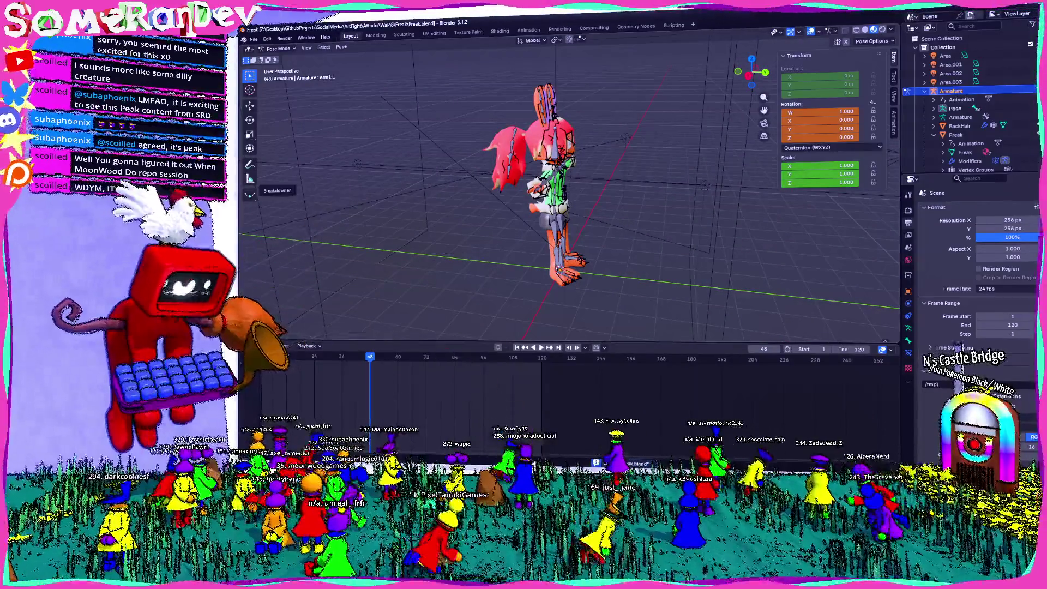